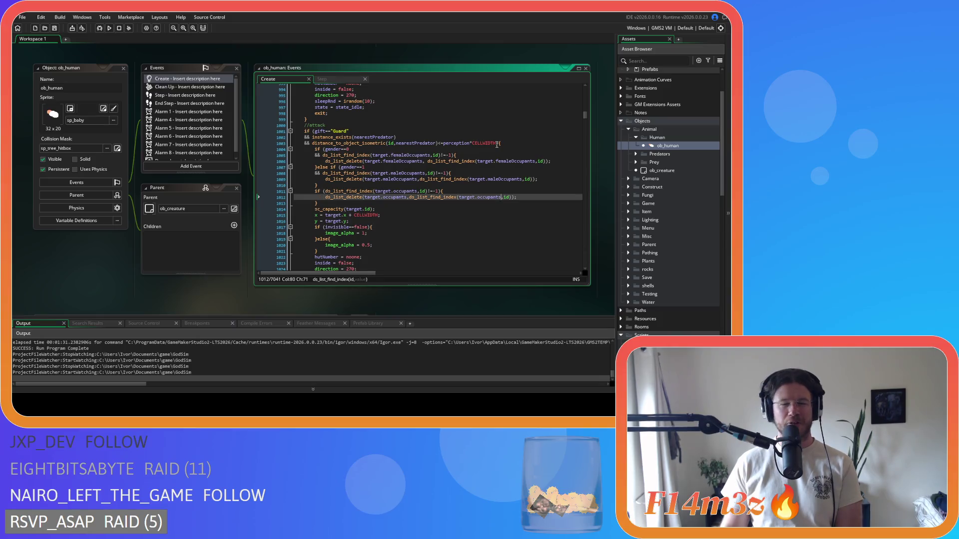
# Step: Tighten the hunter threat-level comparison in ob_human's Create event from '+ 1' to '+1'
pyautogui.press('Up')
pyautogui.press('Up')
pyautogui.press('Up')
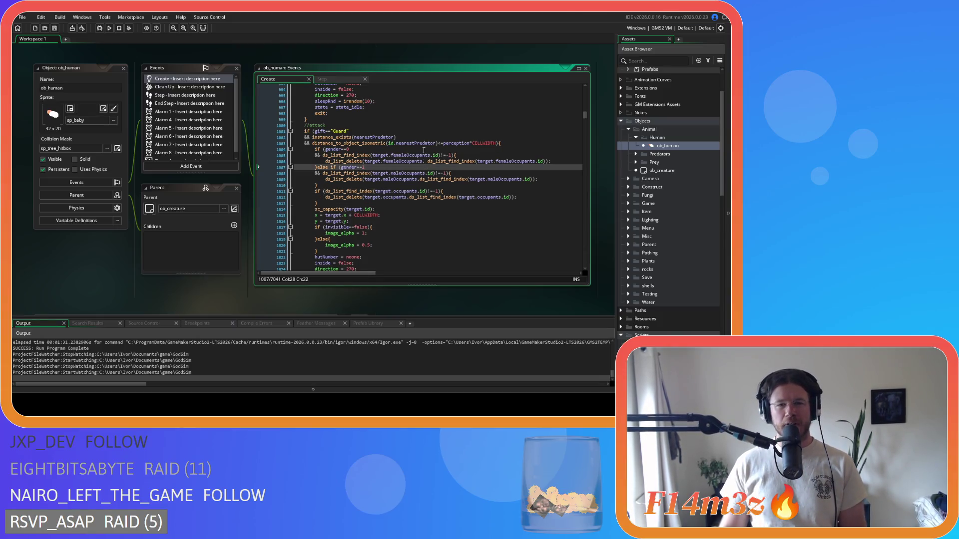
pyautogui.scroll(8, 421, 156)
pyautogui.scroll(3, 421, 156)
pyautogui.click(352, 149)
pyautogui.scroll(-15, 372, 143)
pyautogui.scroll(-2, 373, 143)
pyautogui.click(329, 189)
pyautogui.scroll(5, 398, 176)
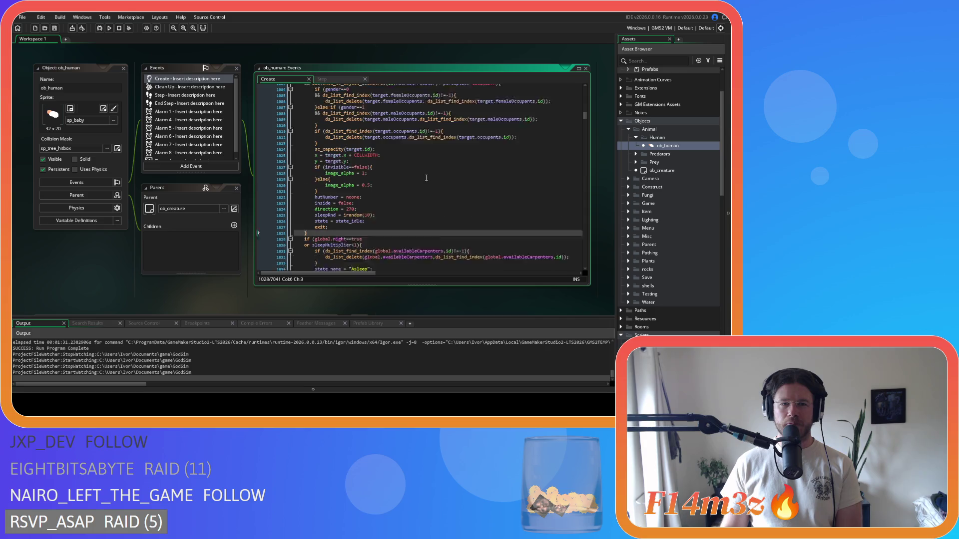
pyautogui.scroll(2, 362, 135)
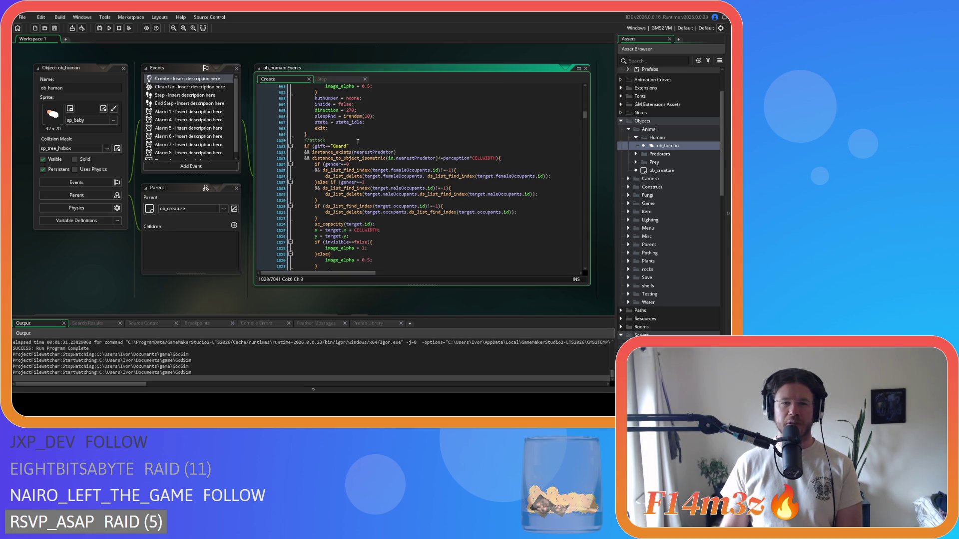
pyautogui.click(416, 149)
pyautogui.scroll(10, 400, 180)
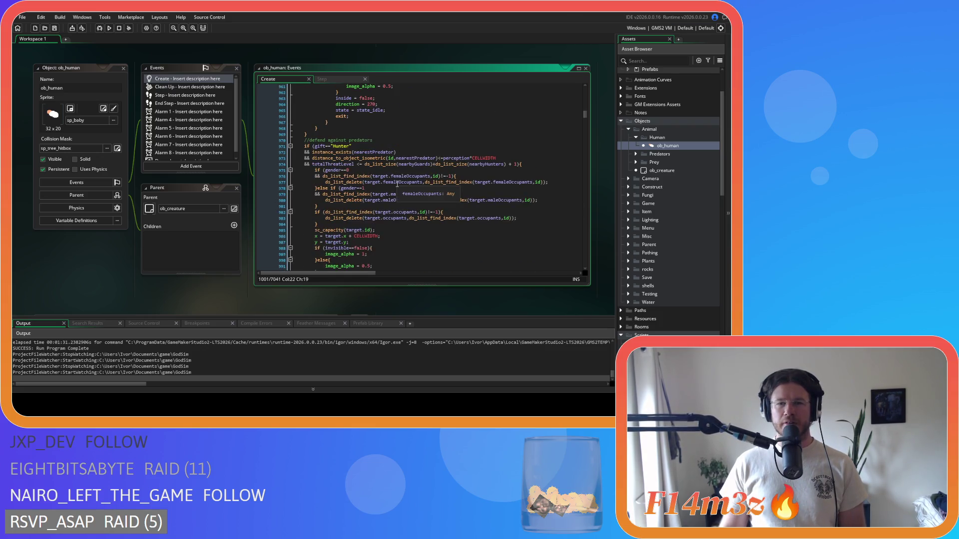
pyautogui.click(511, 163)
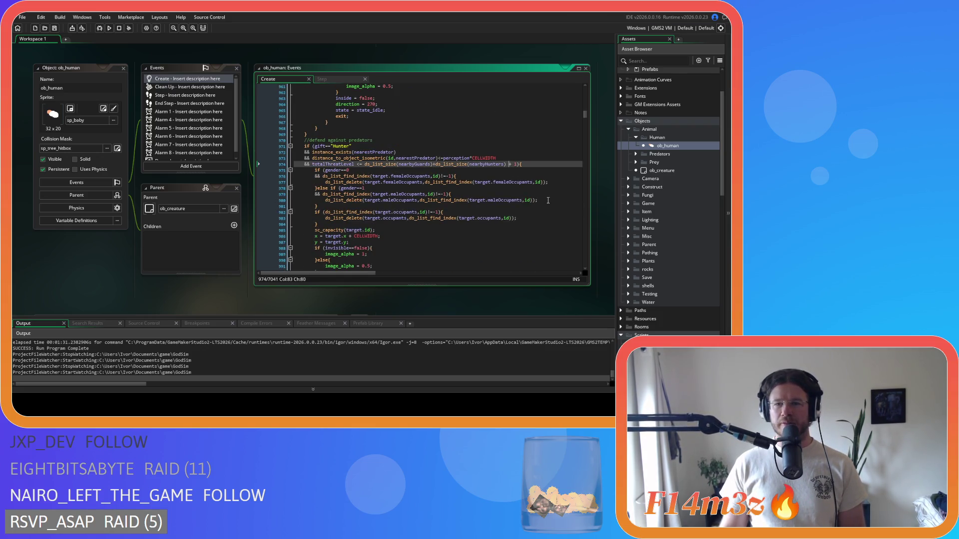
pyautogui.press('BackSpace')
pyautogui.press('BackSpace')
pyautogui.press('BackSpace')
pyautogui.write('+')
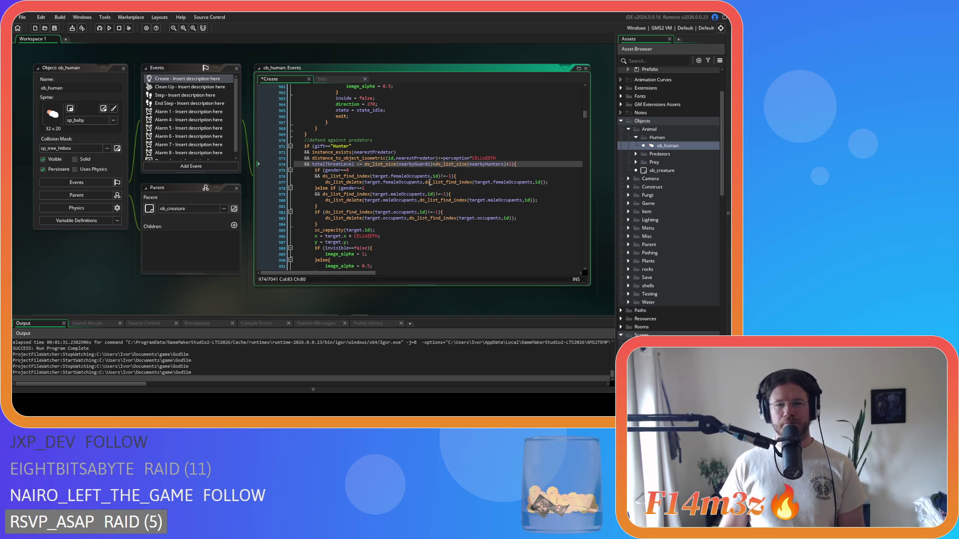
# Step: Save the edited ob_human Create event
pyautogui.scroll(-14, 546, 200)
pyautogui.scroll(-10, 479, 201)
pyautogui.click(393, 133)
pyautogui.hotkey('ctrl', 's')
# Step: Review the Create event's predator-defence, guard-attack and night-sleep logic
pyautogui.scroll(2, 393, 150)
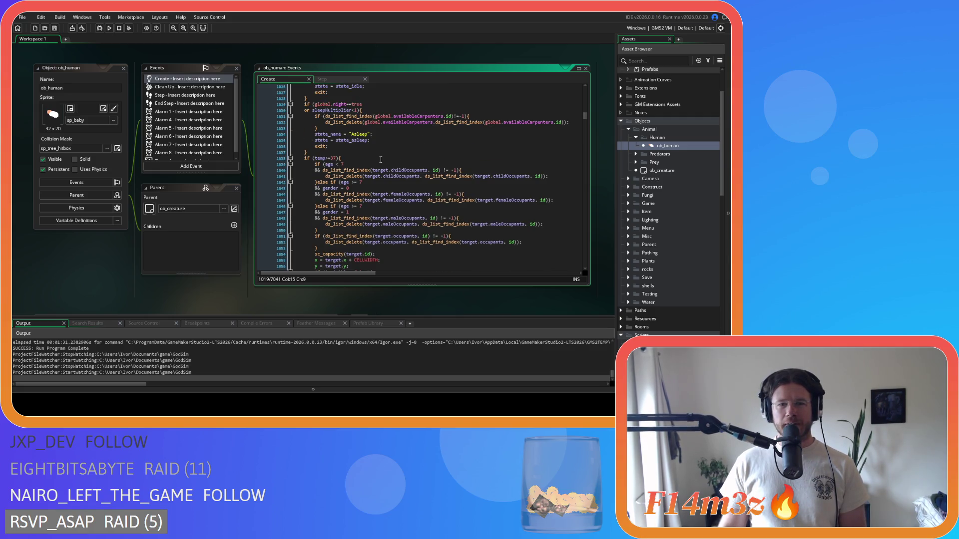
pyautogui.scroll(-1, 369, 151)
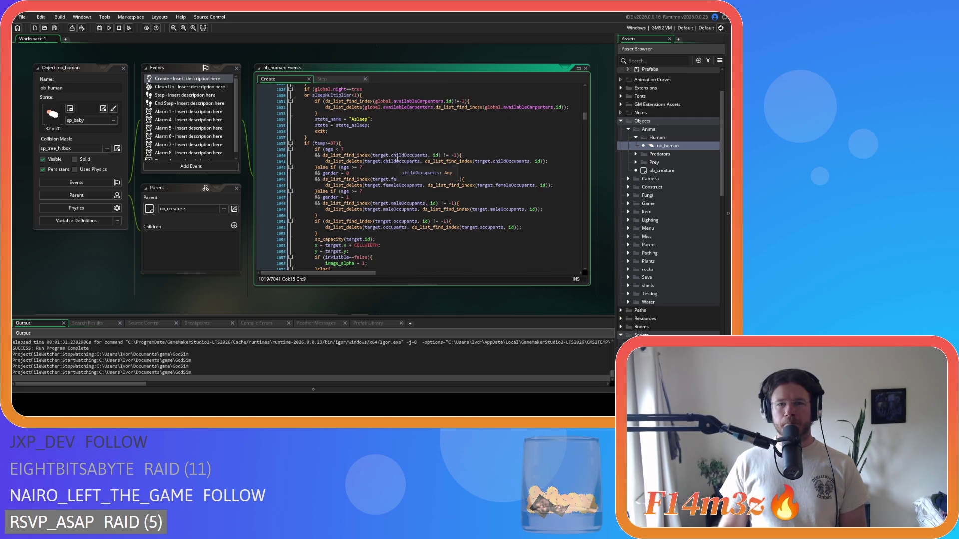
pyautogui.scroll(-4, 392, 160)
pyautogui.scroll(20, 390, 162)
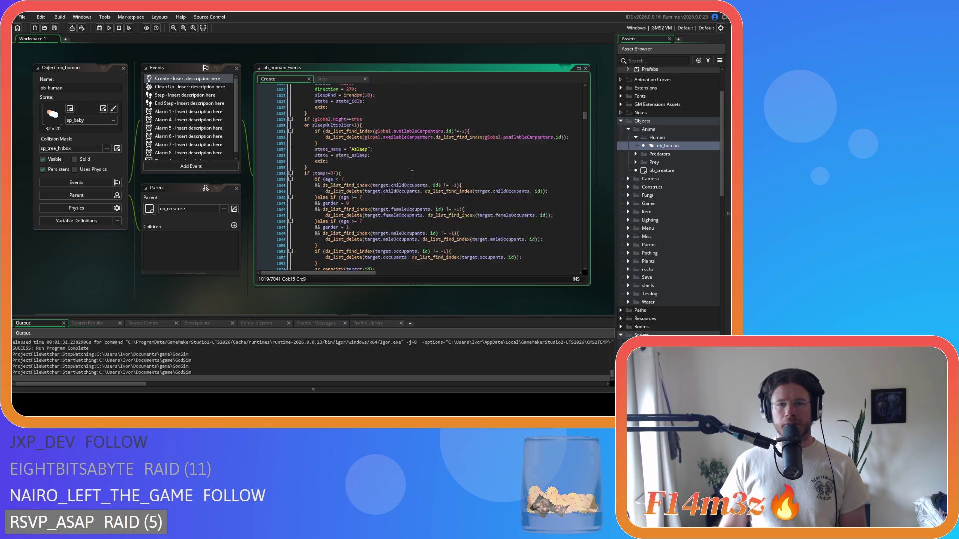
pyautogui.click(417, 181)
pyautogui.scroll(-3, 423, 182)
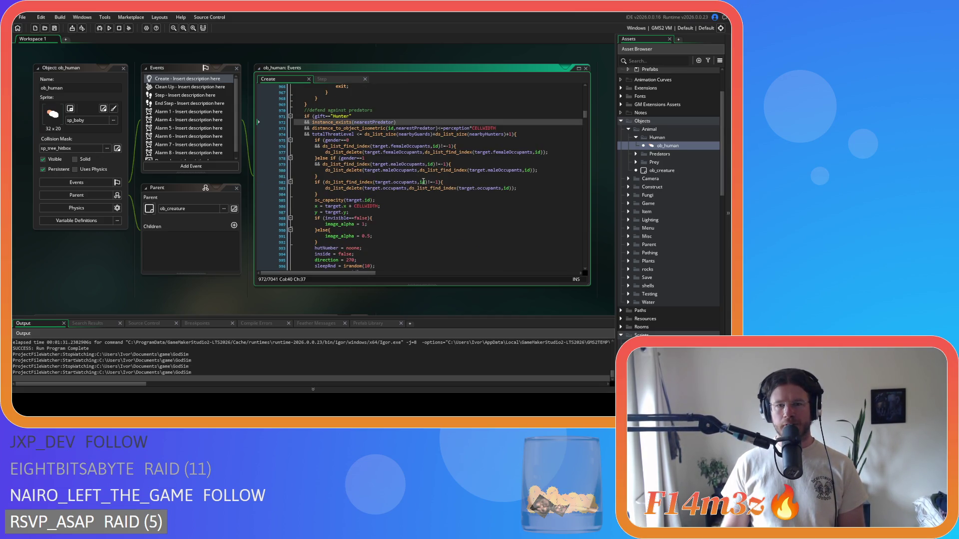
pyautogui.scroll(-4, 423, 182)
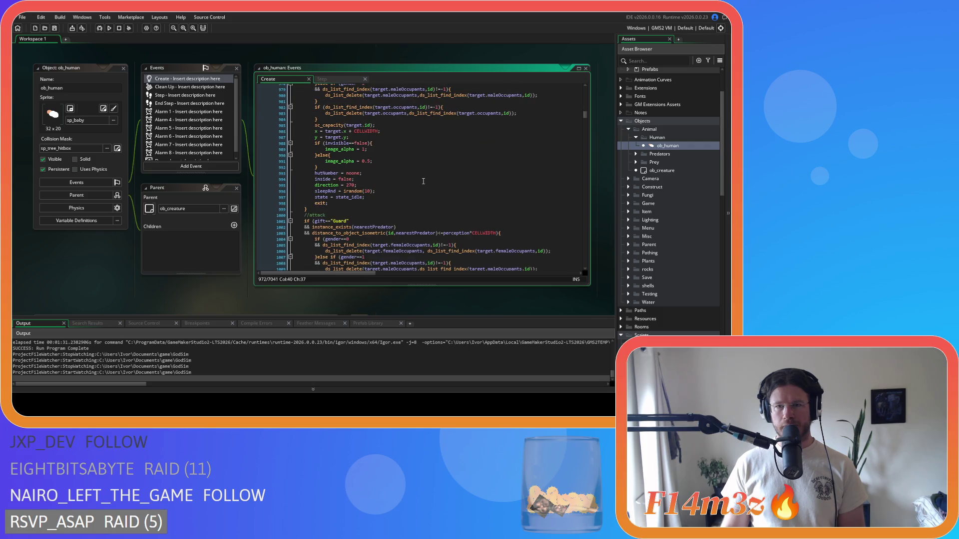
pyautogui.scroll(-5, 423, 181)
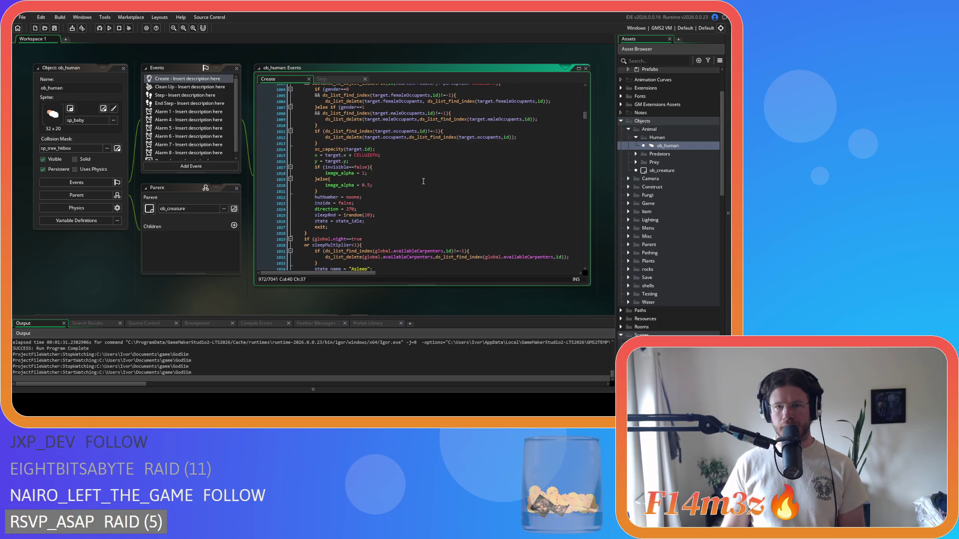
pyautogui.scroll(-2, 423, 181)
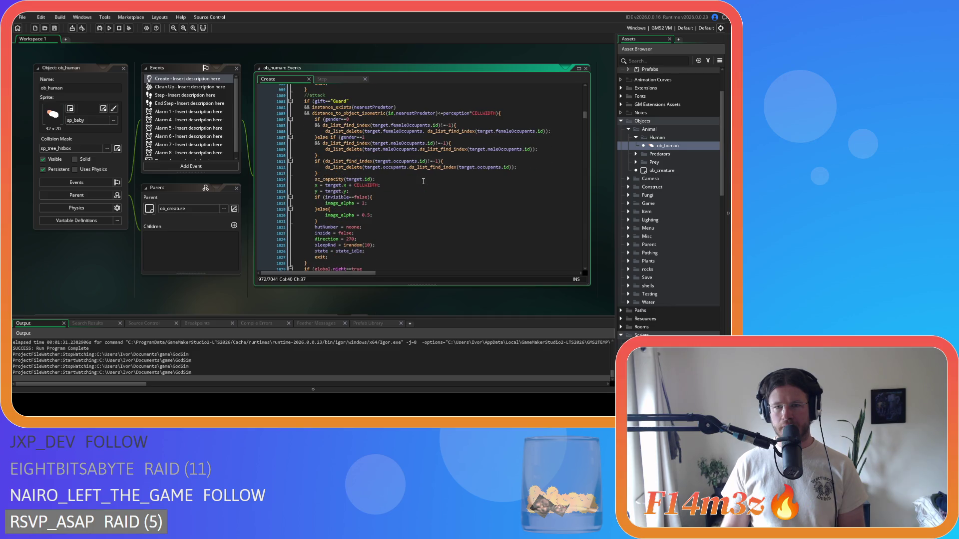
pyautogui.scroll(-3, 424, 181)
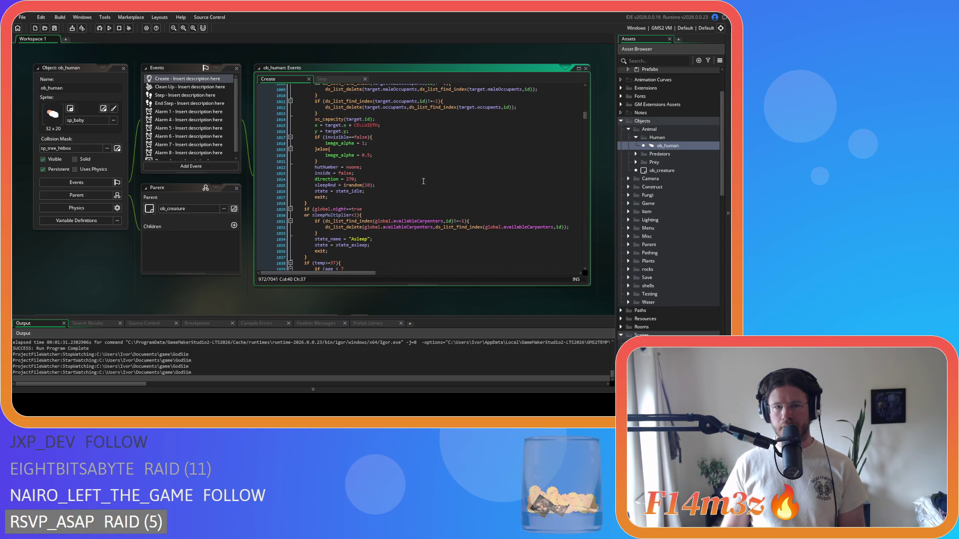
pyautogui.scroll(17, 423, 181)
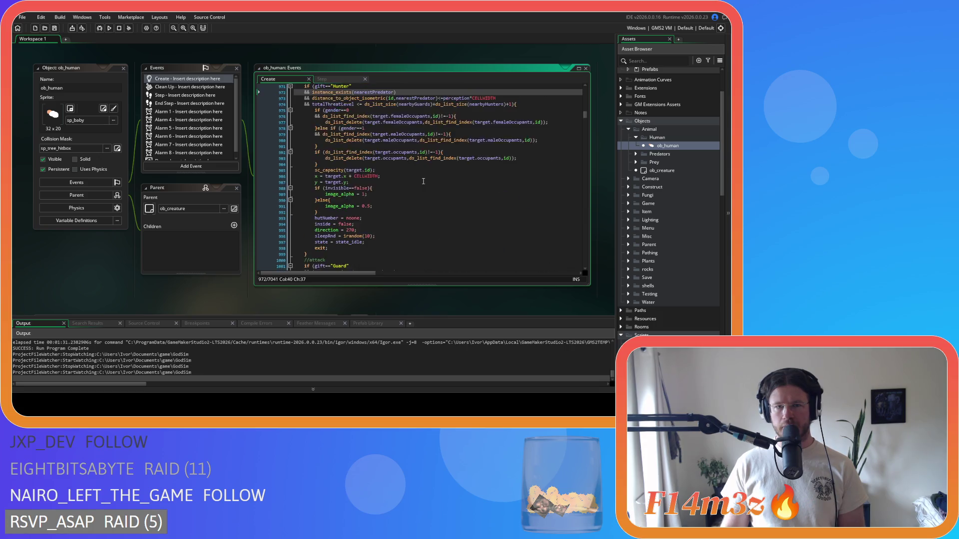
pyautogui.scroll(14, 424, 182)
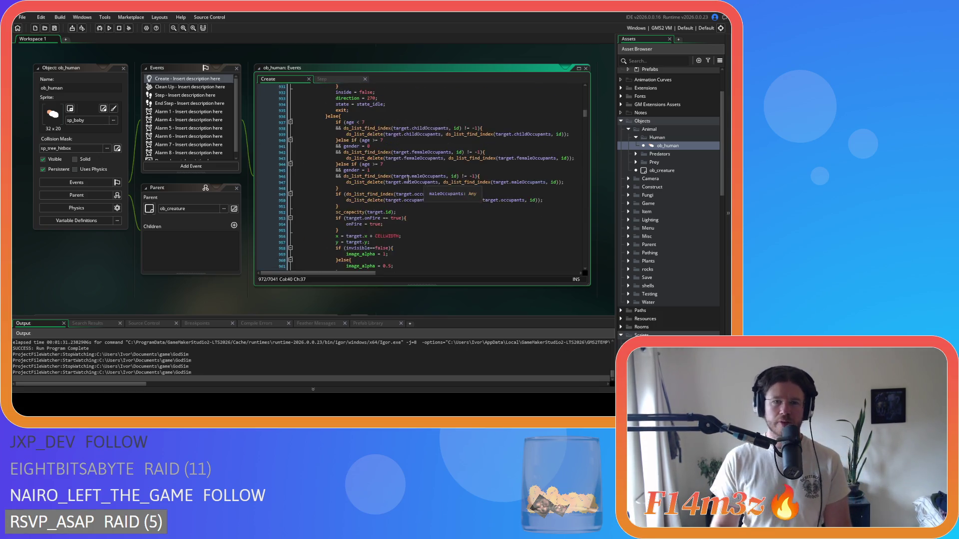
pyautogui.scroll(-19, 411, 168)
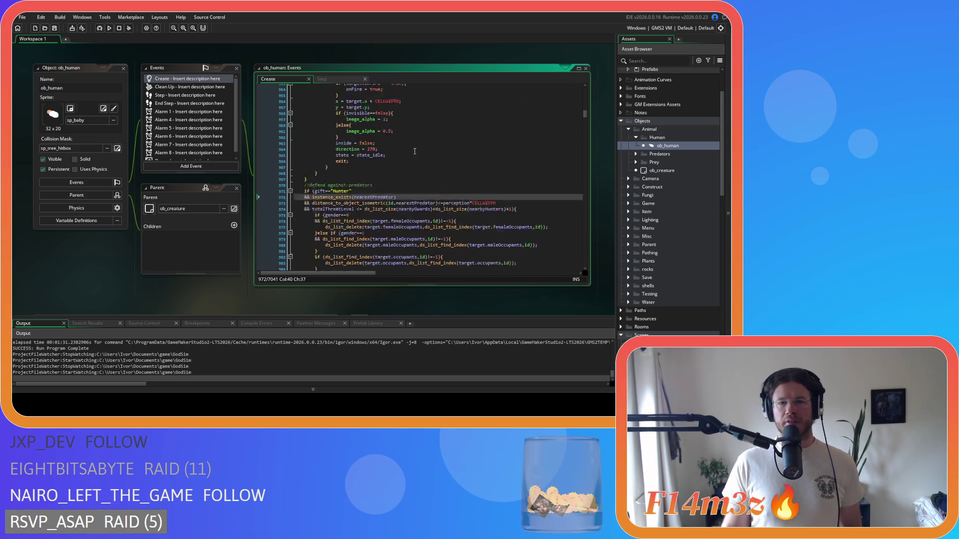
pyautogui.scroll(-8, 415, 151)
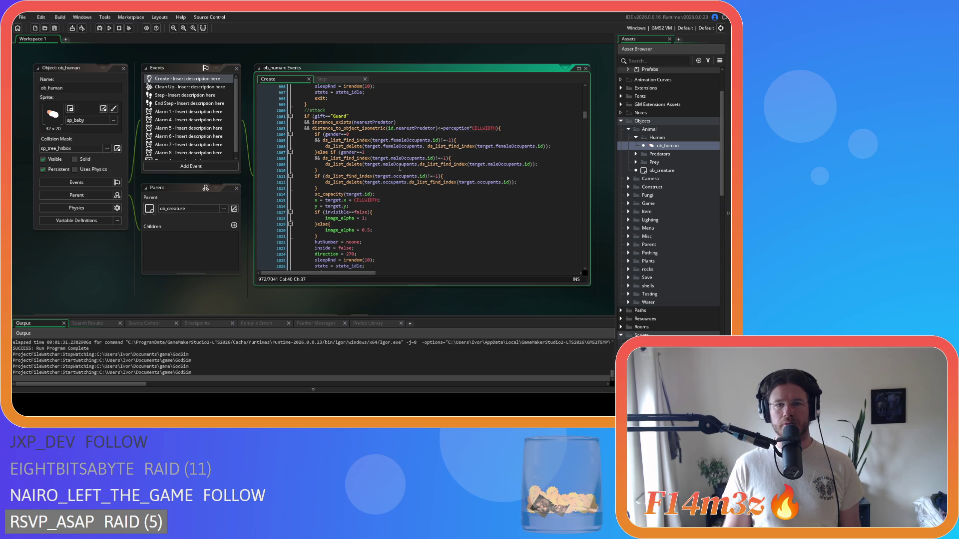
pyautogui.scroll(-8, 418, 212)
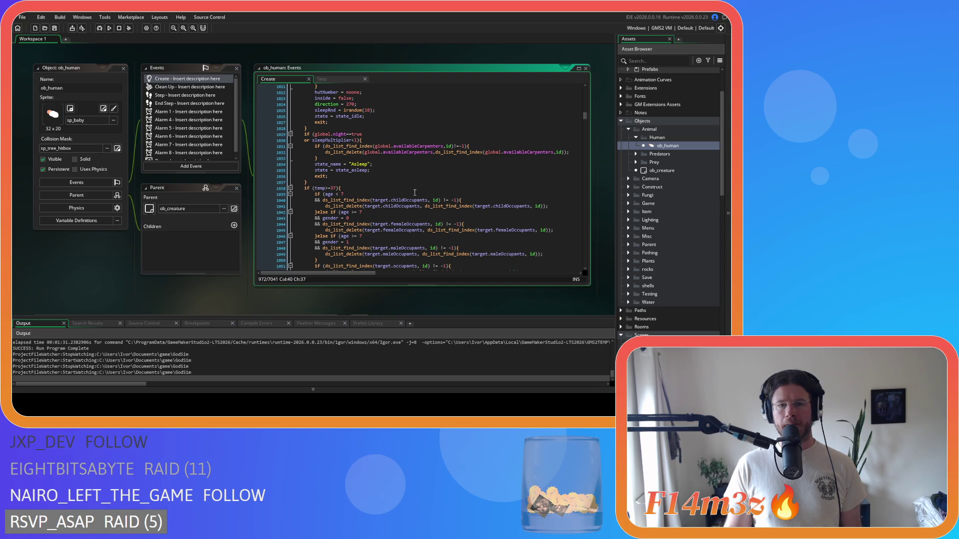
pyautogui.scroll(11, 415, 192)
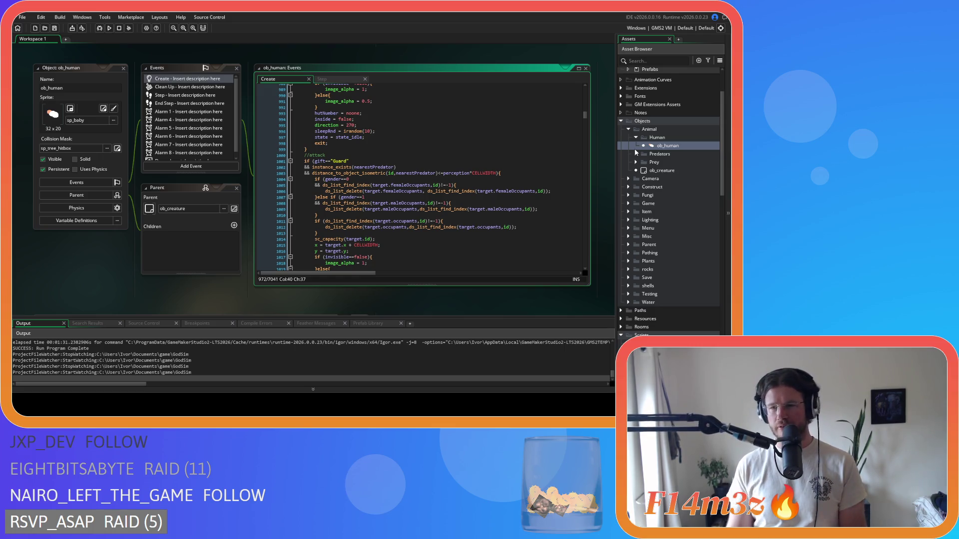
# Step: Open the sc_stateConditions script and locate the shelter-related state checks
pyautogui.scroll(-6, 644, 249)
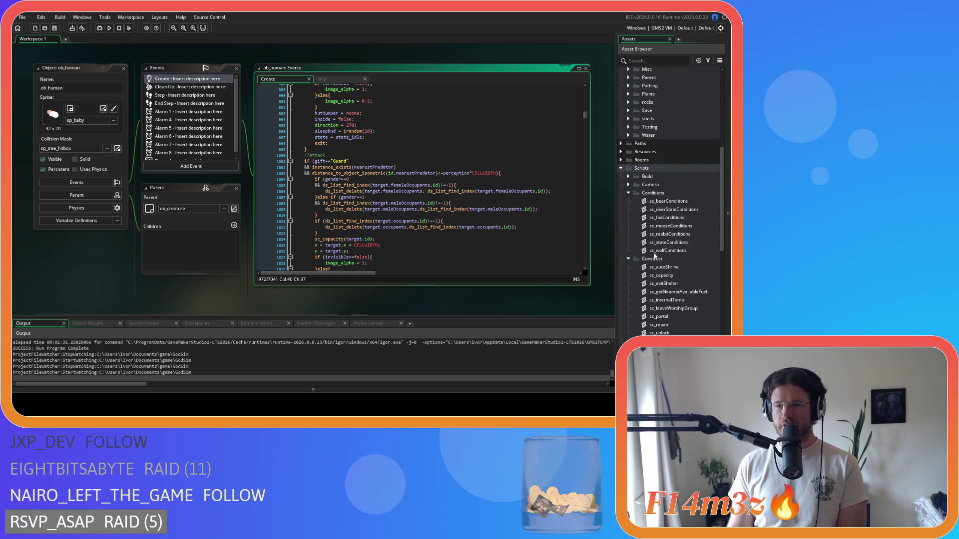
pyautogui.scroll(-3, 633, 273)
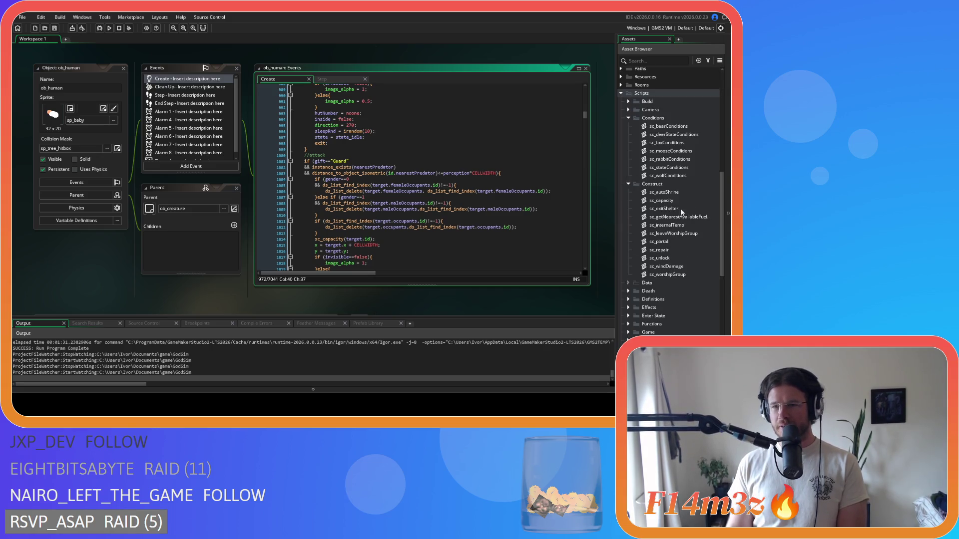
pyautogui.doubleClick(673, 170)
pyautogui.scroll(10, 315, 167)
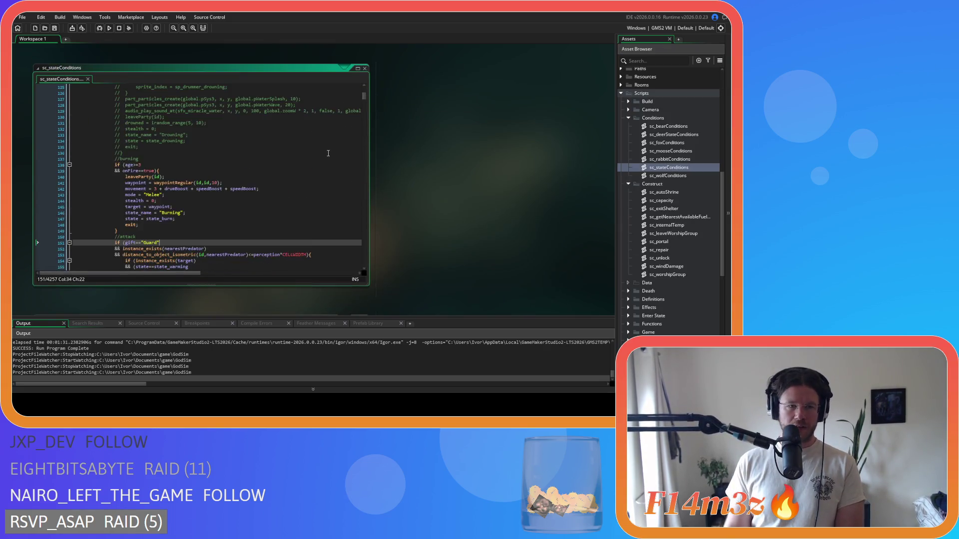
pyautogui.scroll(-10, 315, 168)
pyautogui.click(216, 129)
pyautogui.scroll(3, 216, 130)
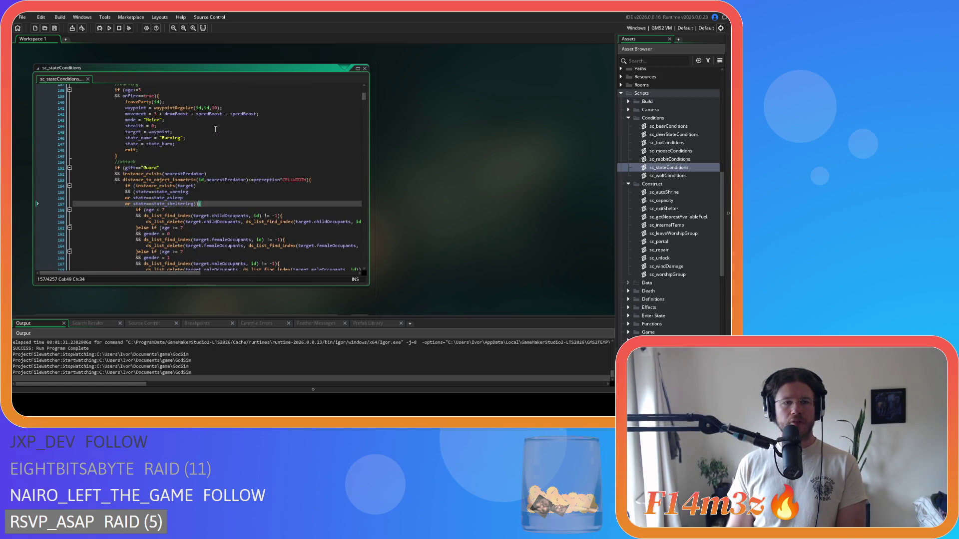
pyautogui.scroll(-2, 229, 159)
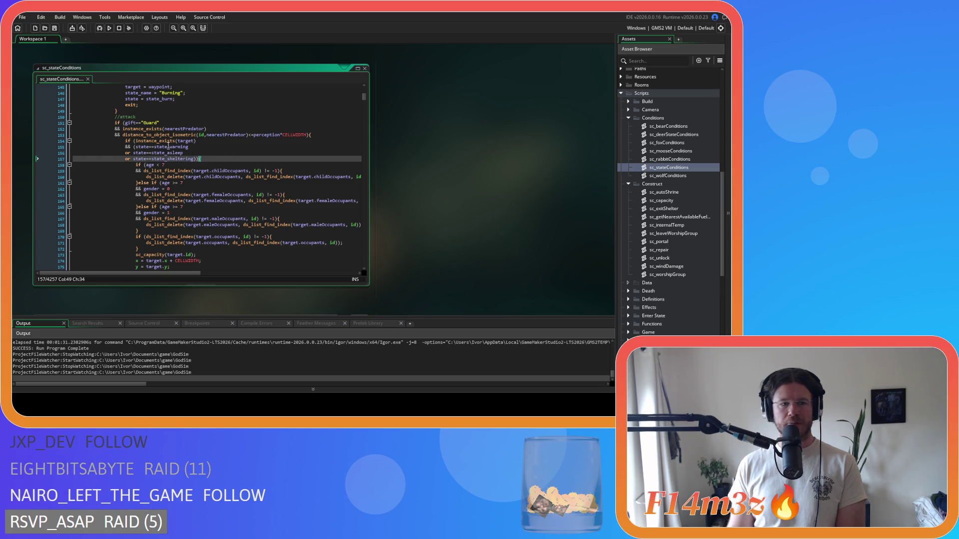
pyautogui.scroll(-3, 212, 158)
pyautogui.scroll(-3, 212, 158)
pyautogui.scroll(7, 212, 158)
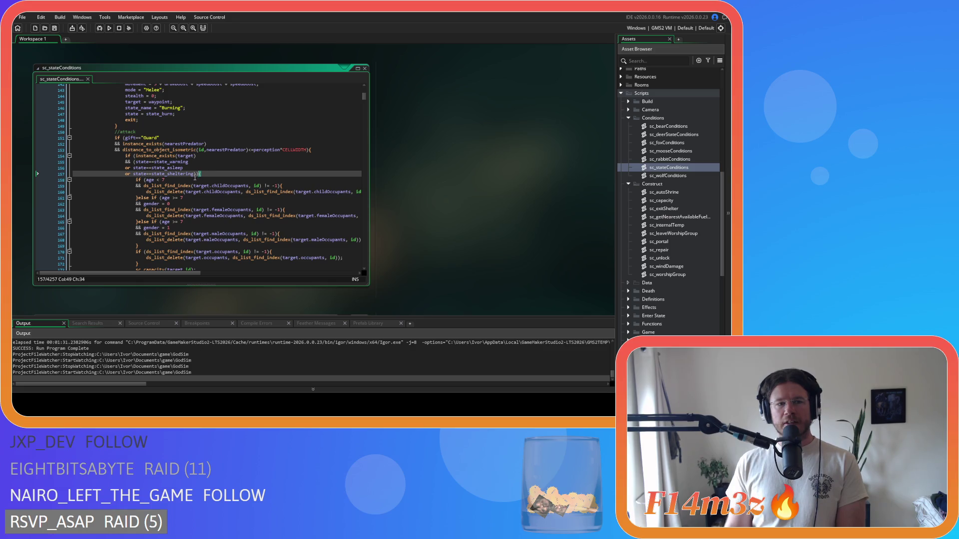
# Step: Delete the three shelter-exit state check lines 155–157
pyautogui.moveTo(136, 162); pyautogui.dragTo(133, 175)
pyautogui.click(170, 168)
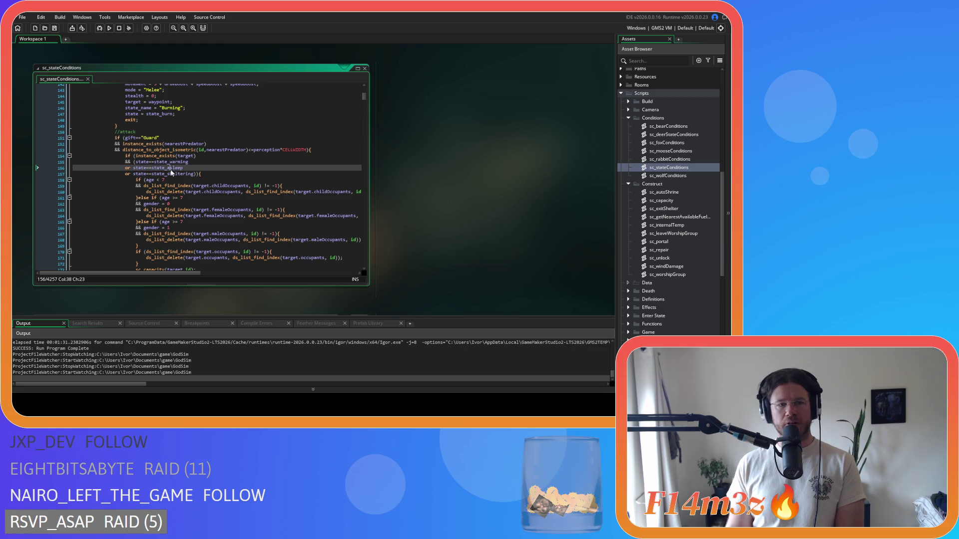
pyautogui.moveTo(135, 162); pyautogui.dragTo(136, 178)
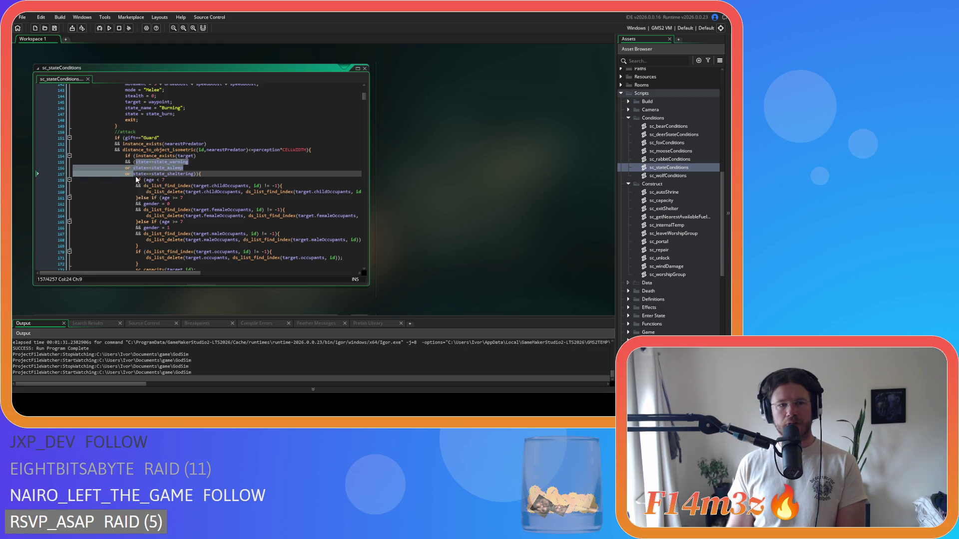
pyautogui.press('BackSpace')
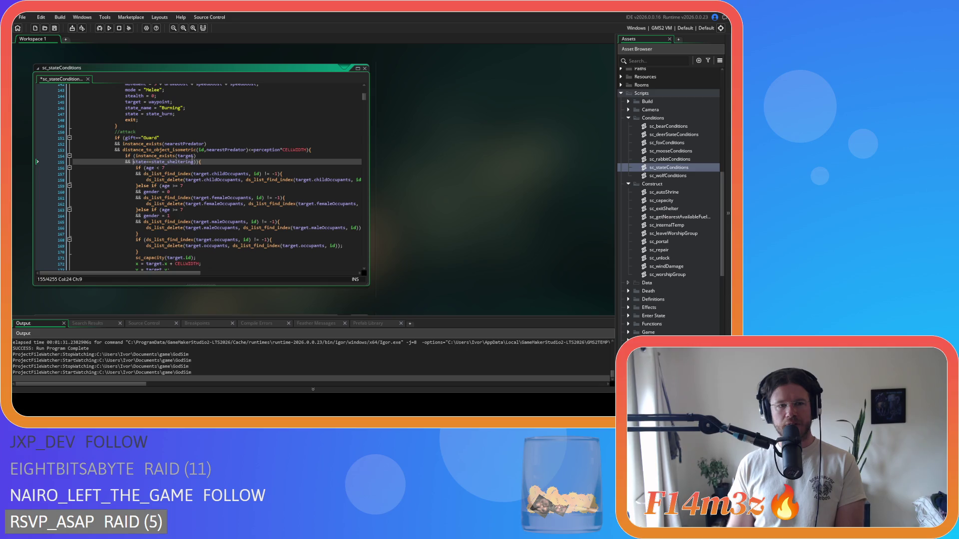
# Step: Remove the state_warming and state_asleep checks on lines 261–263, leaving only state_sheltering
pyautogui.scroll(-16, 196, 160)
pyautogui.moveTo(220, 116)
pyautogui.mouseDown()
pyautogui.moveTo(215, 130)
pyautogui.moveTo(182, 131)
pyautogui.moveTo(228, 135)
pyautogui.mouseUp()
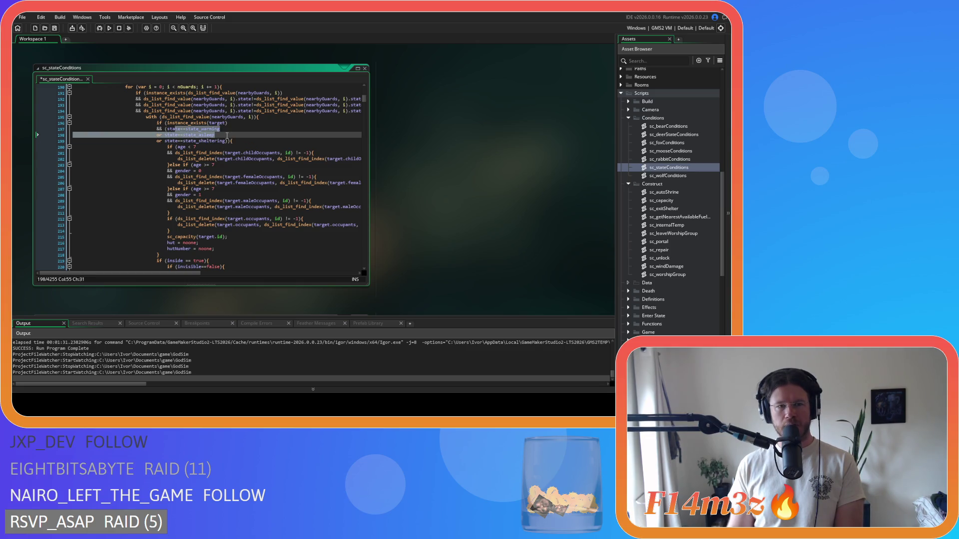
pyautogui.scroll(-20, 227, 135)
pyautogui.click(230, 146)
pyautogui.scroll(3, 188, 157)
pyautogui.click(136, 168)
pyautogui.moveTo(133, 167); pyautogui.dragTo(133, 180)
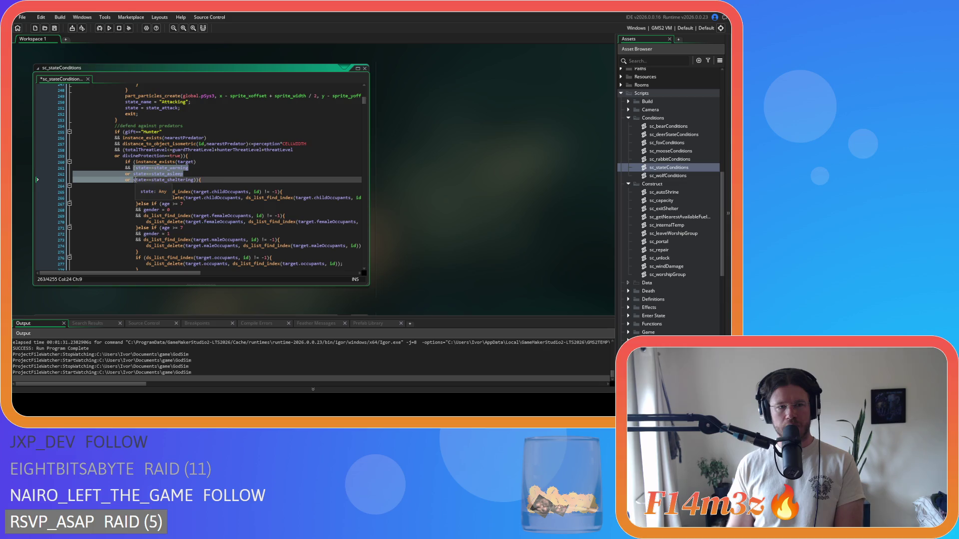
pyautogui.press('BackSpace')
pyautogui.scroll(-15, 199, 169)
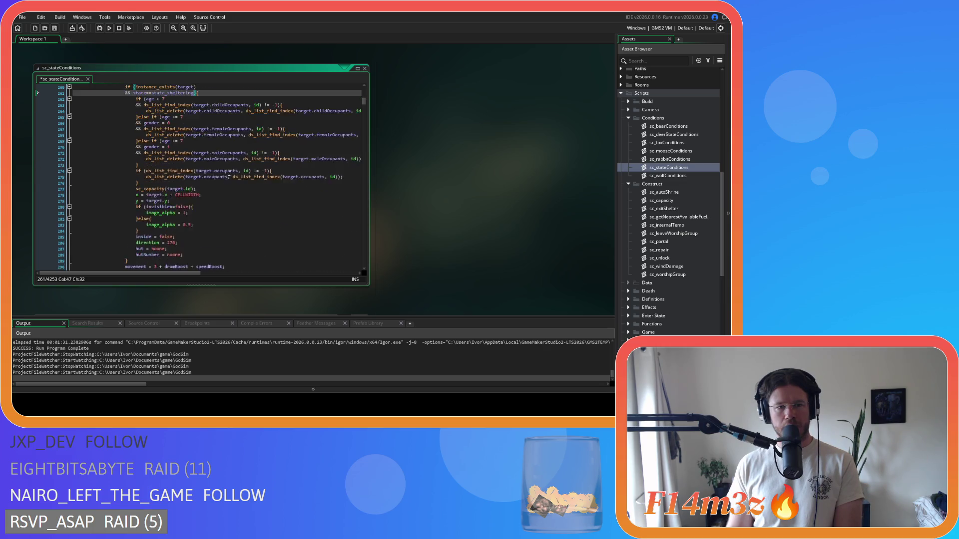
pyautogui.moveTo(204, 180); pyautogui.dragTo(208, 198)
pyautogui.scroll(-20, 208, 199)
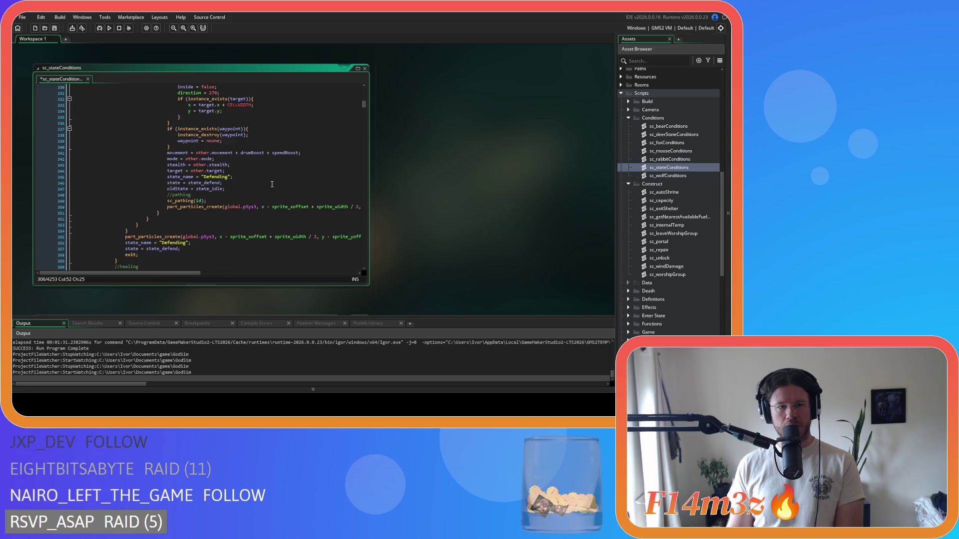
pyautogui.scroll(11, 273, 174)
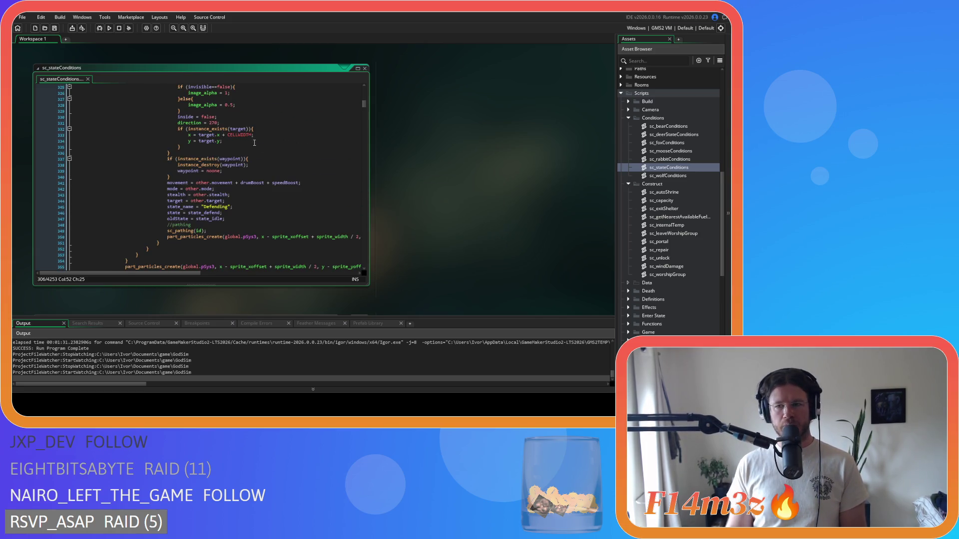
pyautogui.scroll(-10, 679, 202)
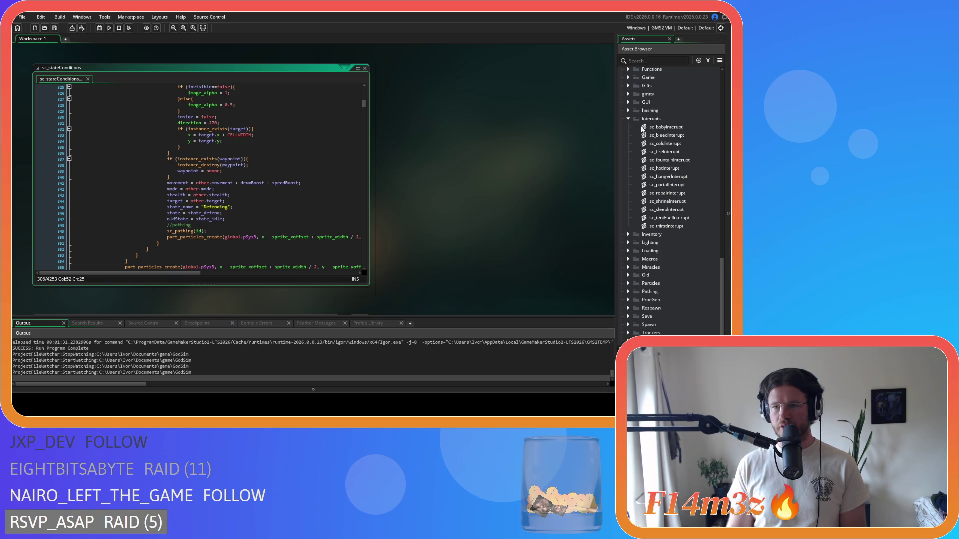
# Step: Open sc_exitShelter and delete its surplus closing brace
pyautogui.click(628, 118)
pyautogui.scroll(5, 634, 139)
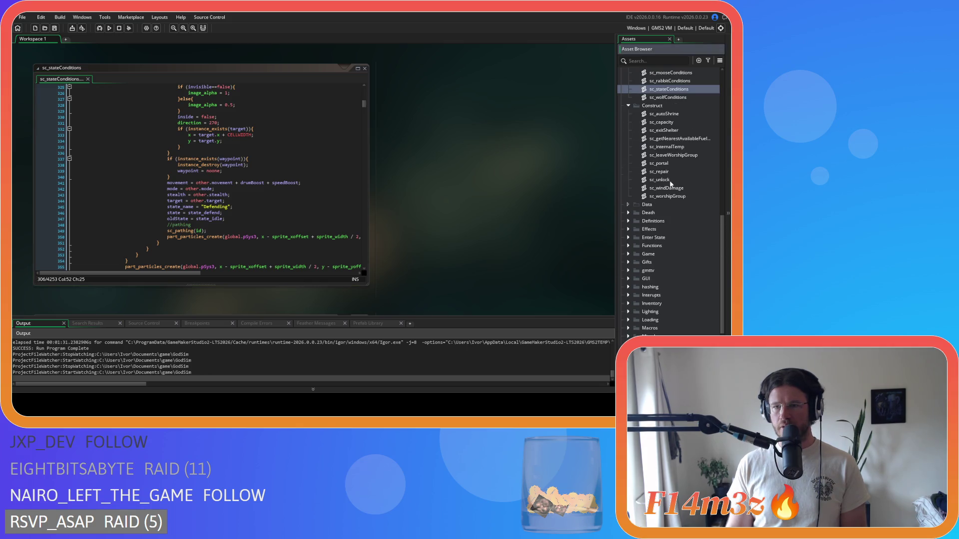
pyautogui.doubleClick(668, 130)
pyautogui.scroll(-2, 238, 141)
pyautogui.click(89, 257)
pyautogui.click(118, 249)
pyautogui.press('BackSpace')
pyautogui.press('BackSpace')
pyautogui.press('BackSpace')
# Step: Outdent the function body, drop the instance_exists sheltering condition lines, and save
pyautogui.moveTo(154, 248)
pyautogui.mouseDown()
pyautogui.moveTo(48, 182)
pyautogui.moveTo(26, 109)
pyautogui.mouseUp()
pyautogui.hotkey('shift', 'Tab')
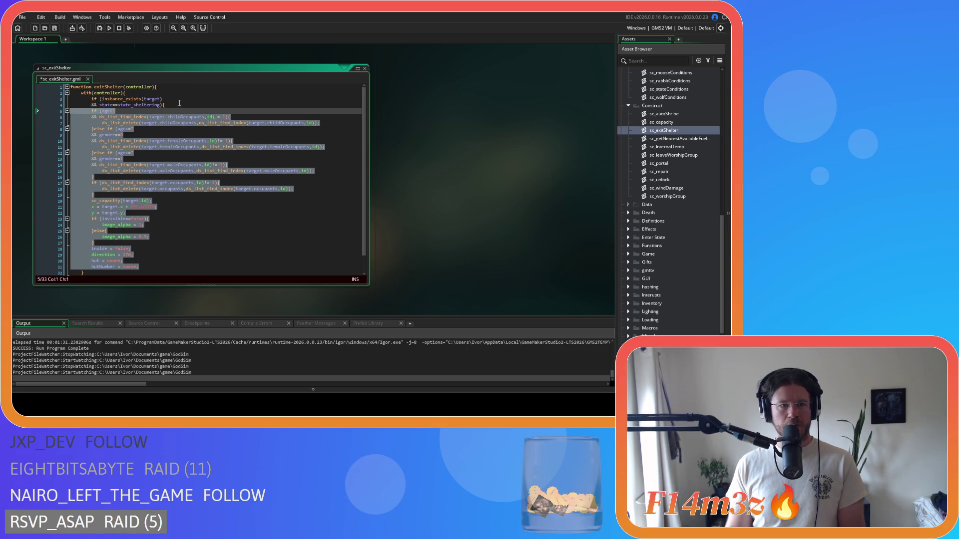
pyautogui.click(167, 104)
pyautogui.hotkey('shift', 'Up')
pyautogui.hotkey('shift', 'Up')
pyautogui.press('BackSpace')
pyautogui.hotkey('ctrl', 's')
# Step: Return to the sc_stateConditions script
pyautogui.scroll(-5, 487, 226)
pyautogui.scroll(5, 453, 145)
pyautogui.scroll(-10, 457, 182)
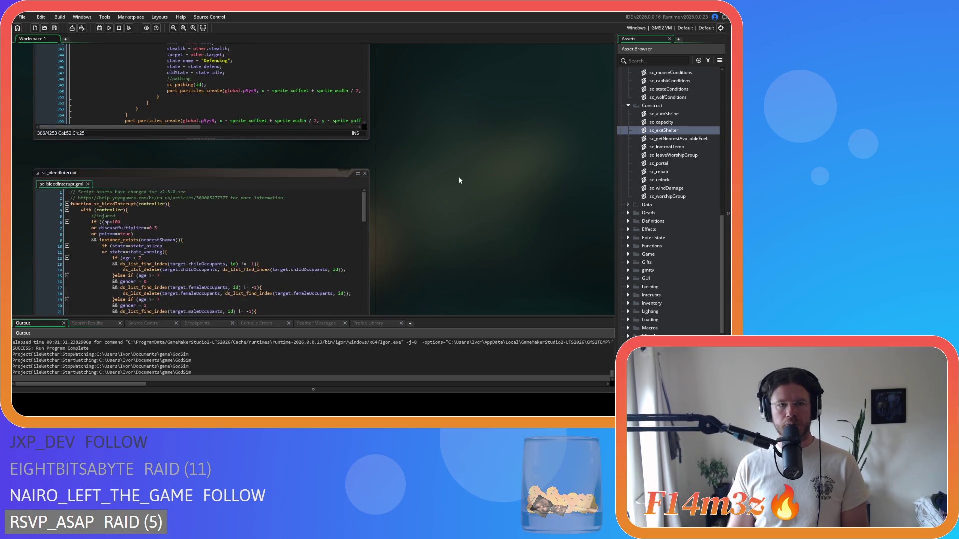
pyautogui.click(273, 150)
pyautogui.scroll(20, 323, 175)
pyautogui.scroll(-6, 323, 175)
pyautogui.moveTo(156, 284); pyautogui.dragTo(134, 158)
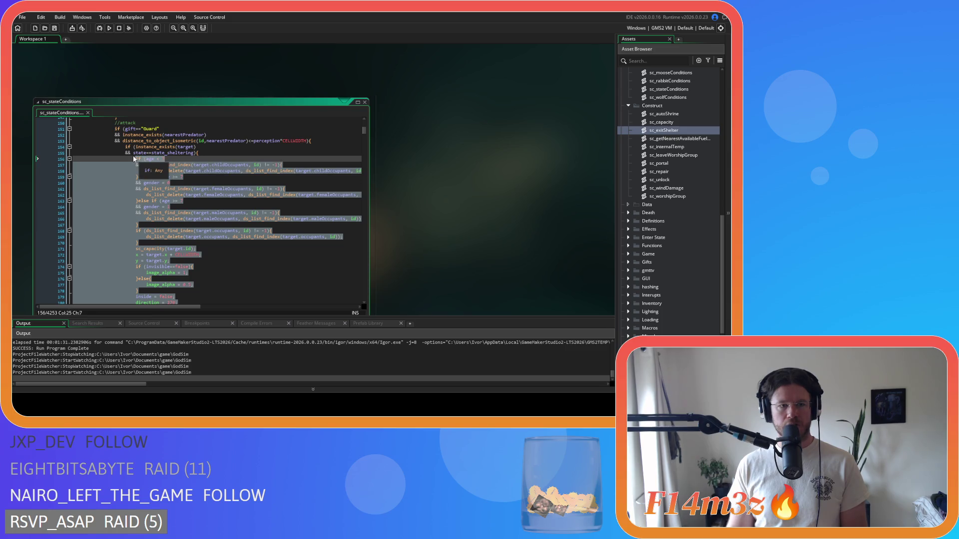
pyautogui.scroll(-1, 263, 214)
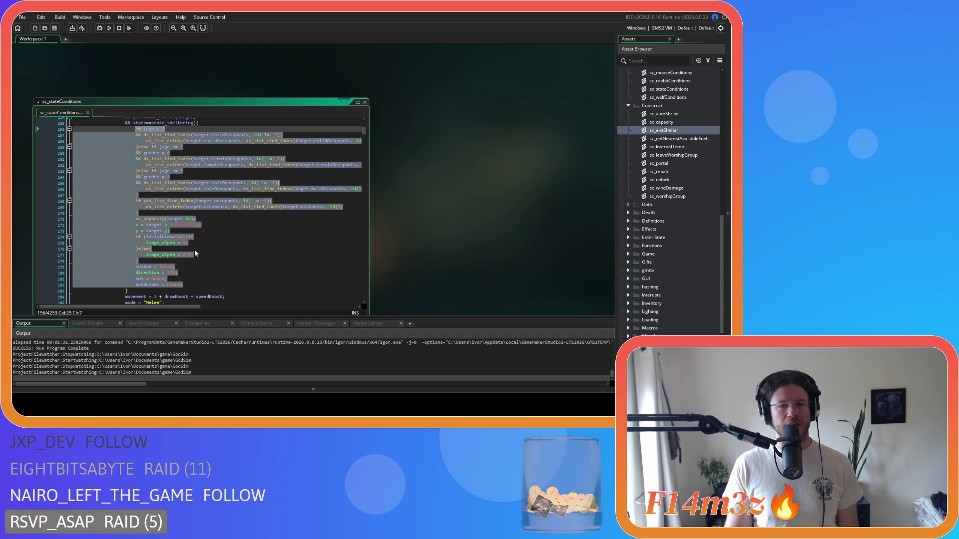
pyautogui.scroll(-1, 400, 245)
pyautogui.moveTo(364, 107)
pyautogui.mouseDown()
pyautogui.moveTo(364, 268)
pyautogui.moveTo(352, 134)
pyautogui.moveTo(365, 112)
pyautogui.mouseUp()
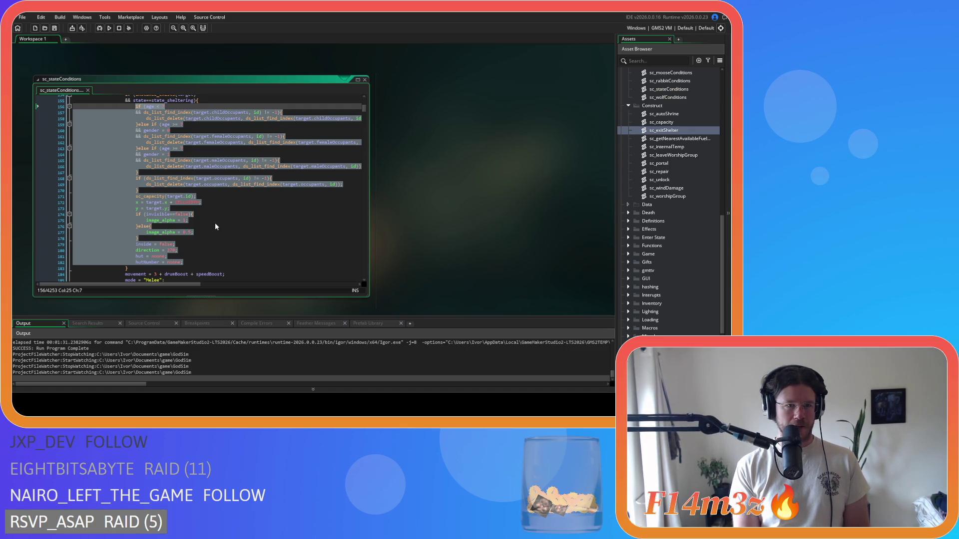
pyautogui.write('exitS')
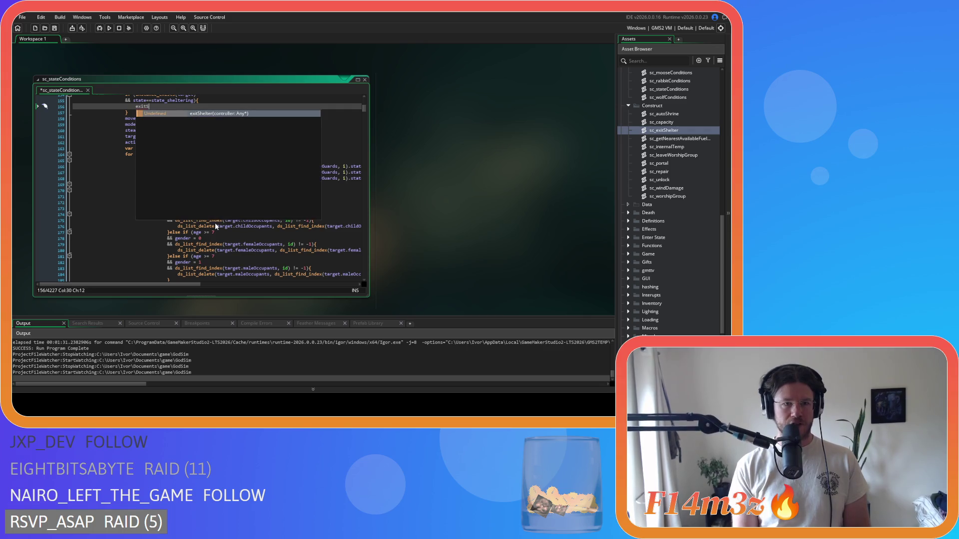
pyautogui.write('helter(id);')
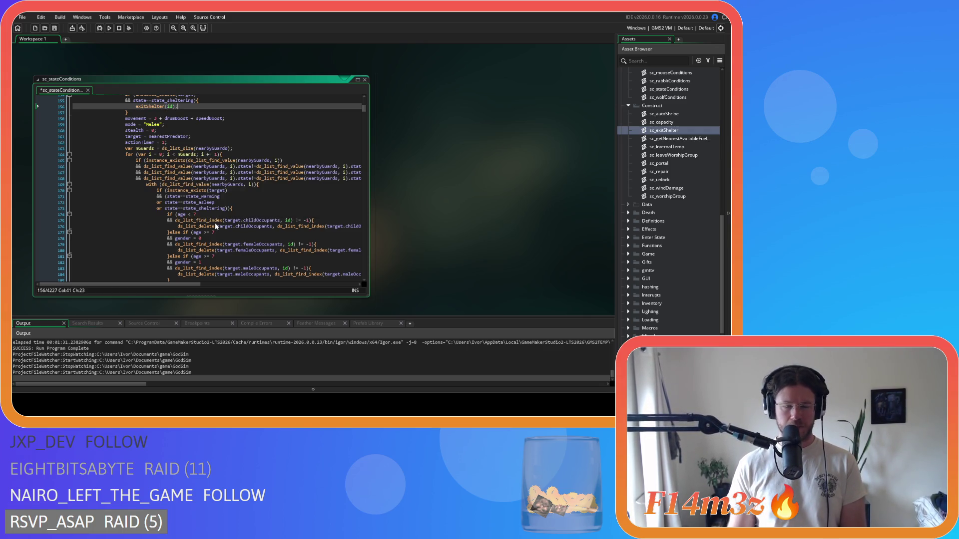
pyautogui.scroll(3, 160, 155)
pyautogui.write(';')
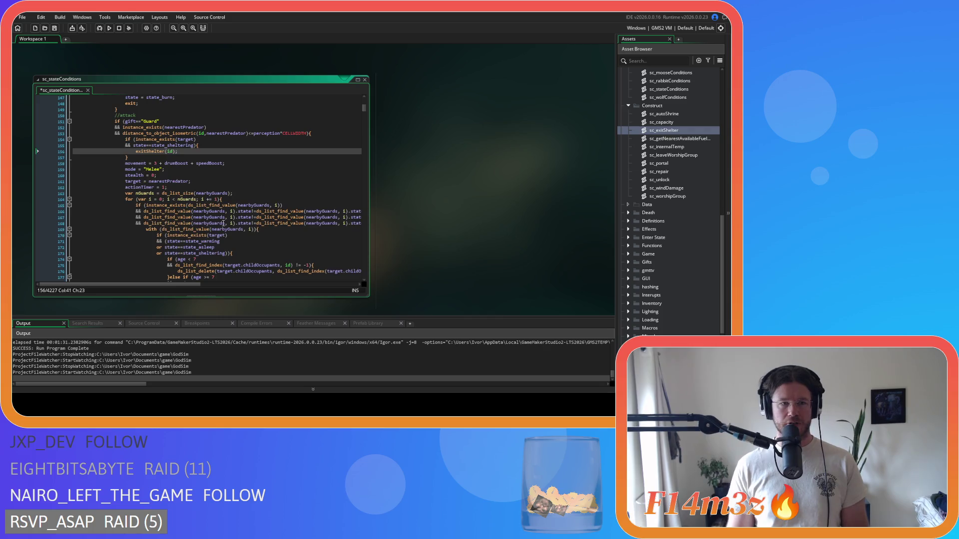
pyautogui.hotkey('shift', 'Home')
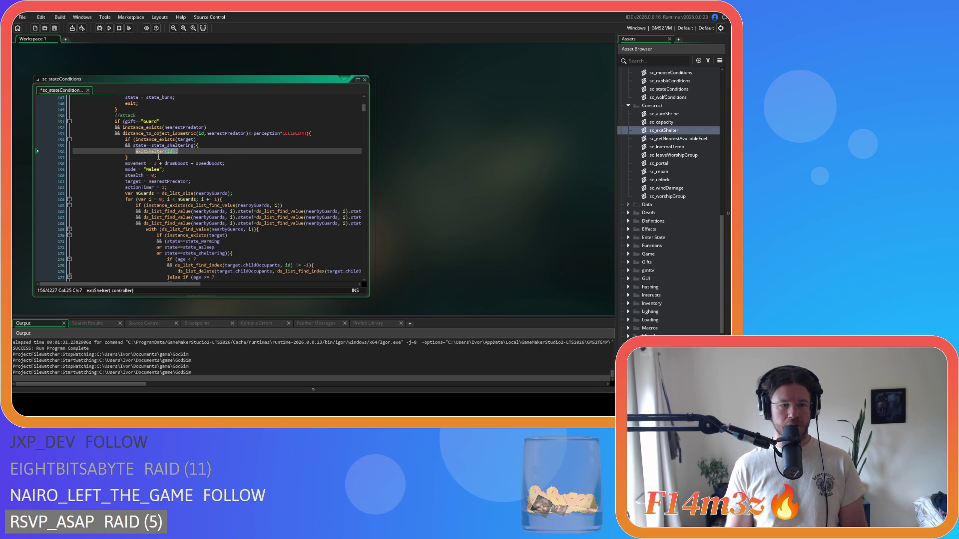
pyautogui.scroll(-8, 267, 168)
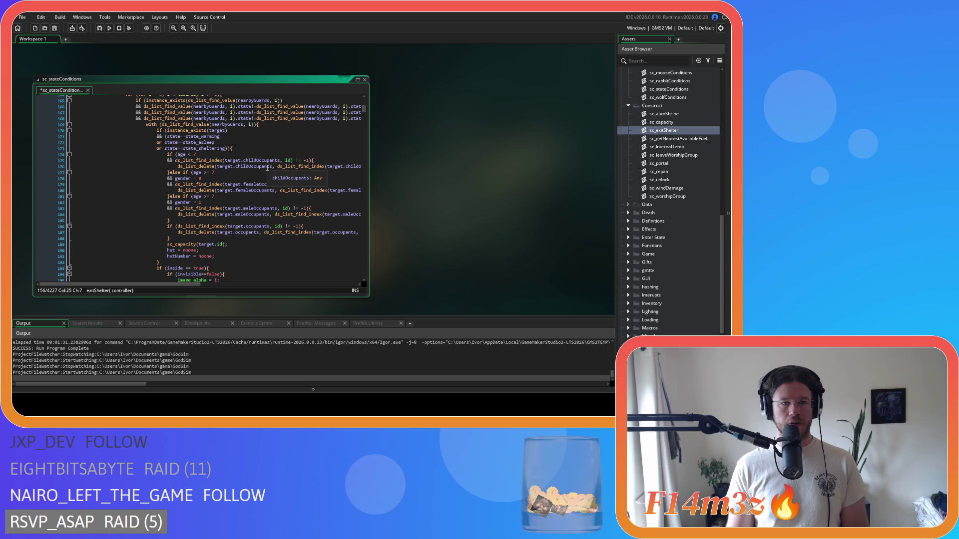
pyautogui.scroll(-3, 260, 173)
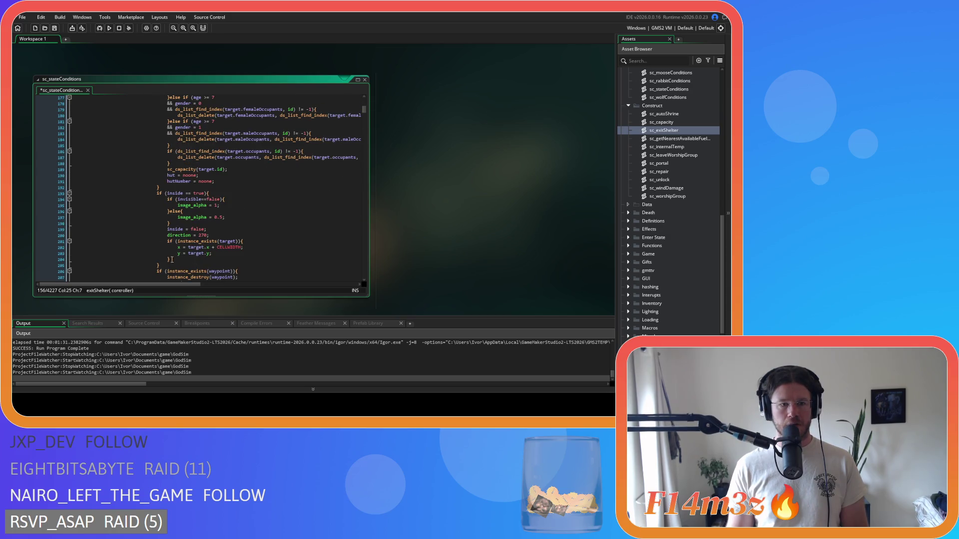
pyautogui.scroll(-6, 172, 259)
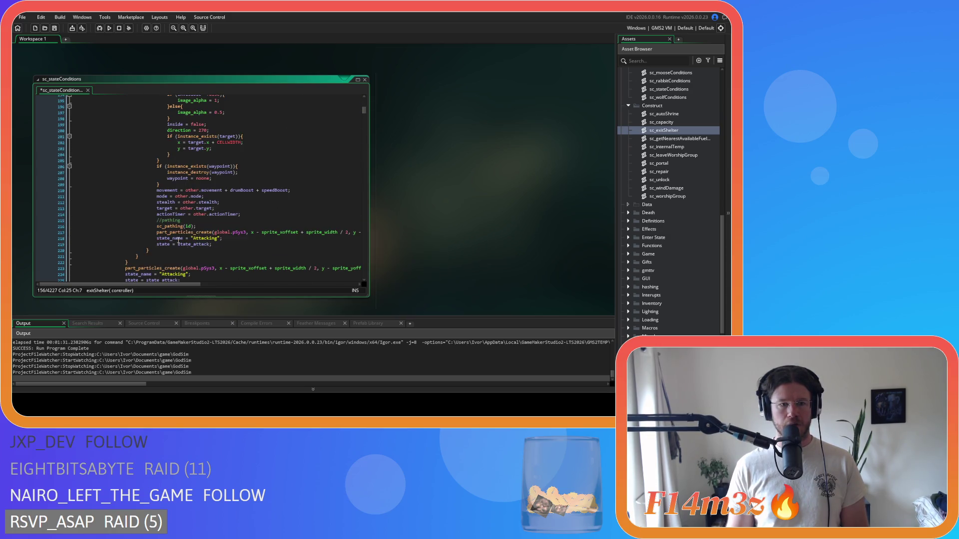
pyautogui.scroll(11, 206, 220)
pyautogui.click(230, 166)
pyautogui.scroll(2, 230, 190)
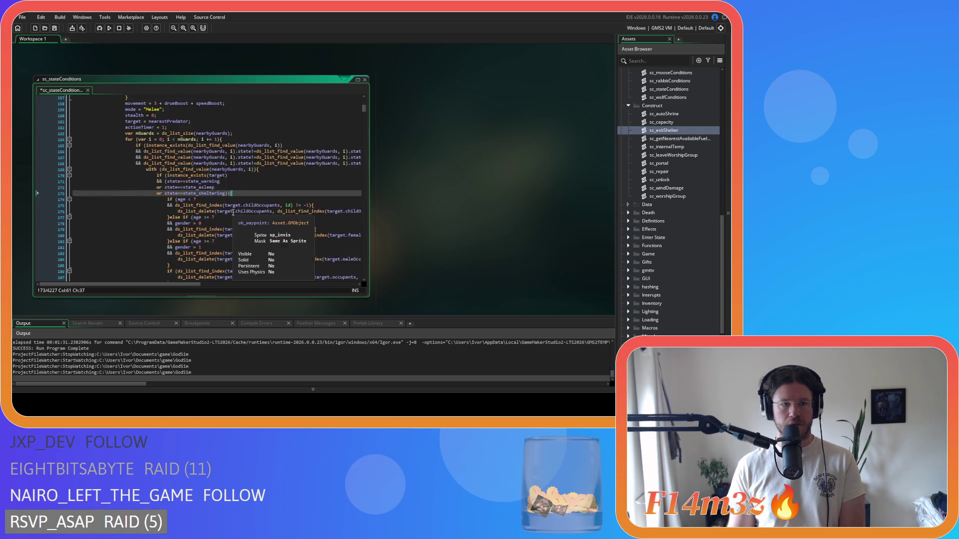
pyautogui.scroll(6, 232, 213)
pyautogui.click(232, 199)
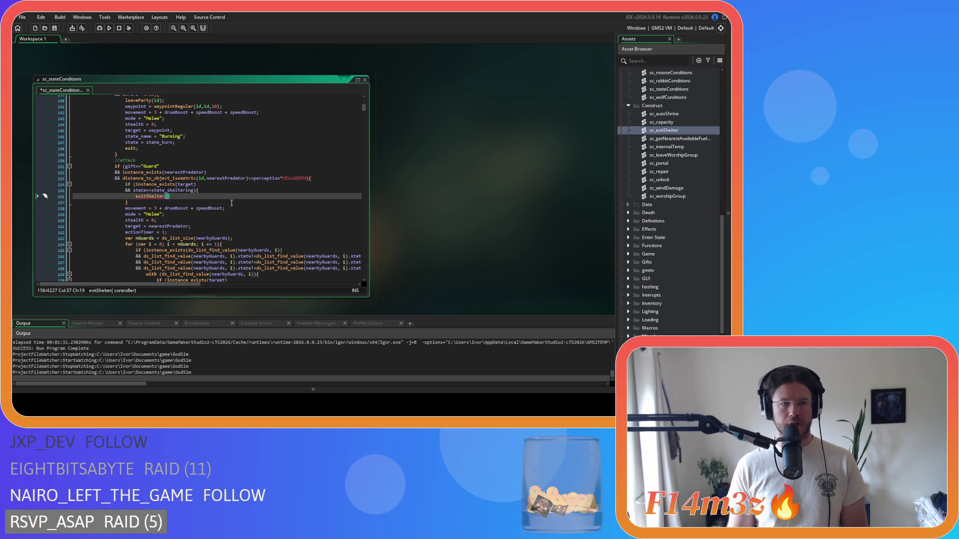
pyautogui.hotkey('ctrl', 'v')
pyautogui.scroll(-7, 230, 209)
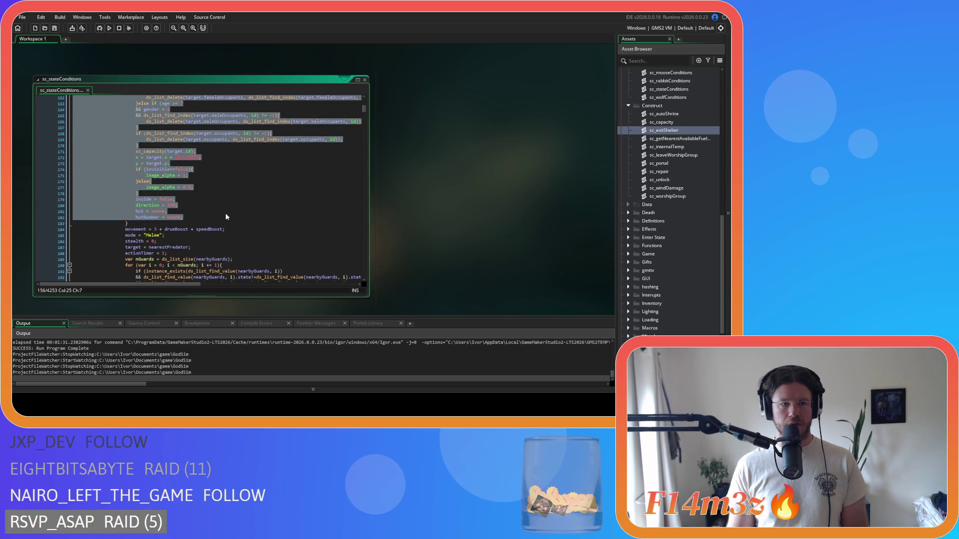
pyautogui.click(218, 217)
pyautogui.scroll(-14, 230, 217)
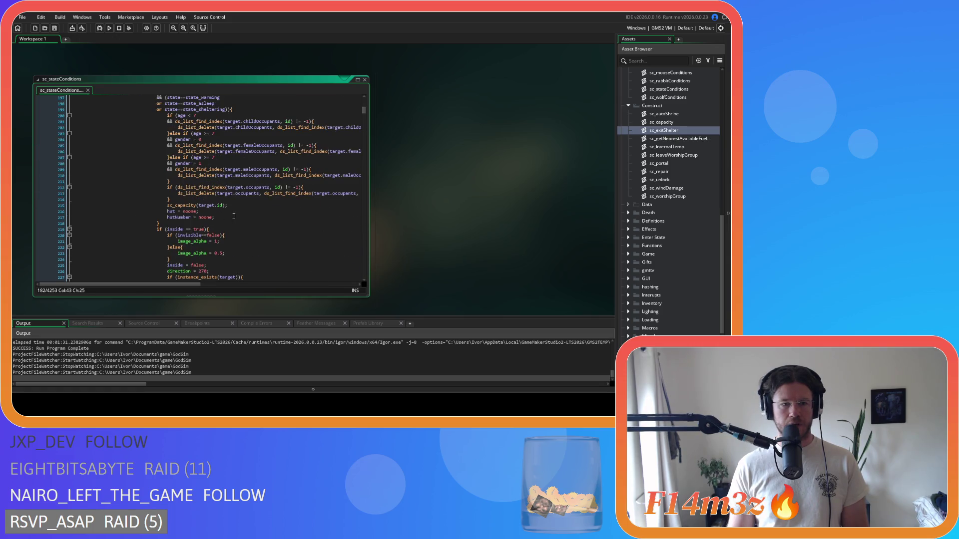
pyautogui.scroll(17, 245, 218)
pyautogui.scroll(-20, 245, 218)
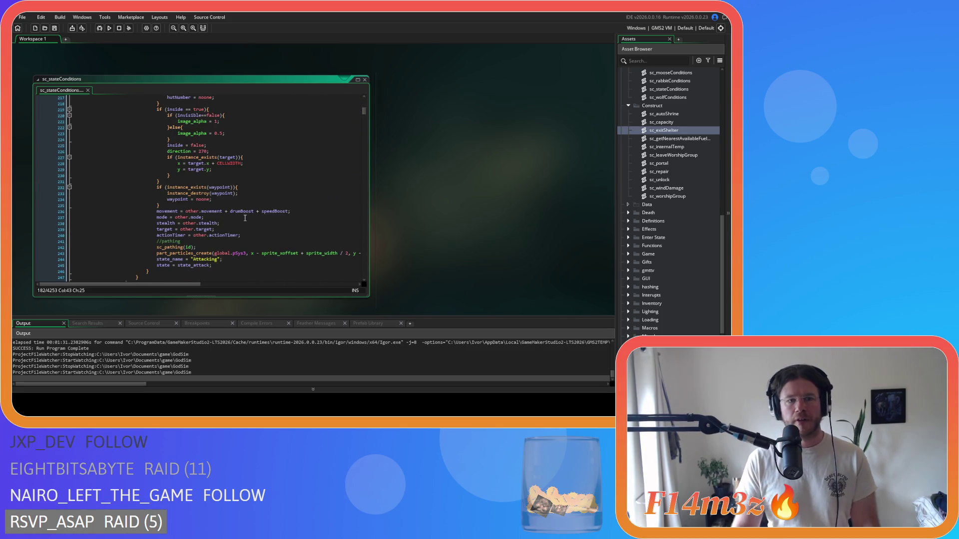
pyautogui.scroll(2, 244, 217)
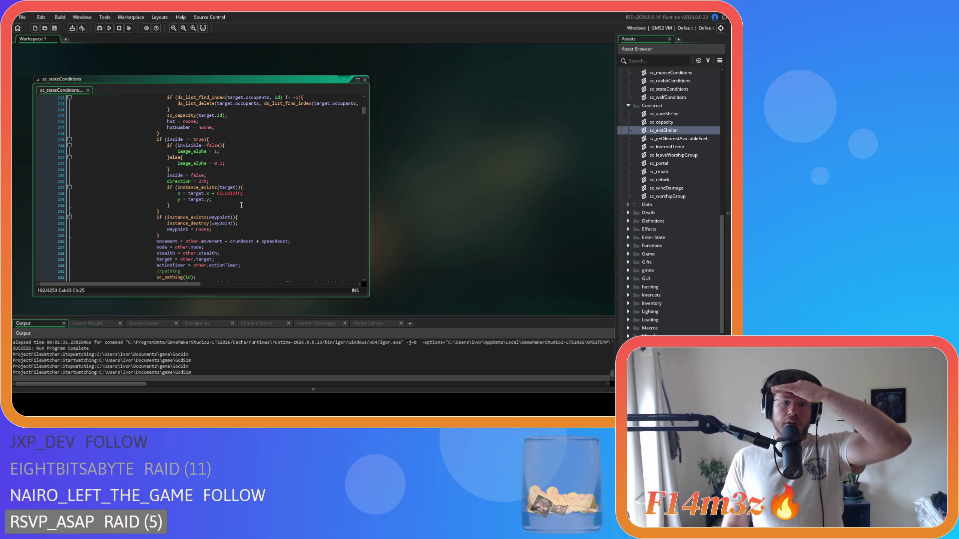
pyautogui.scroll(7, 241, 205)
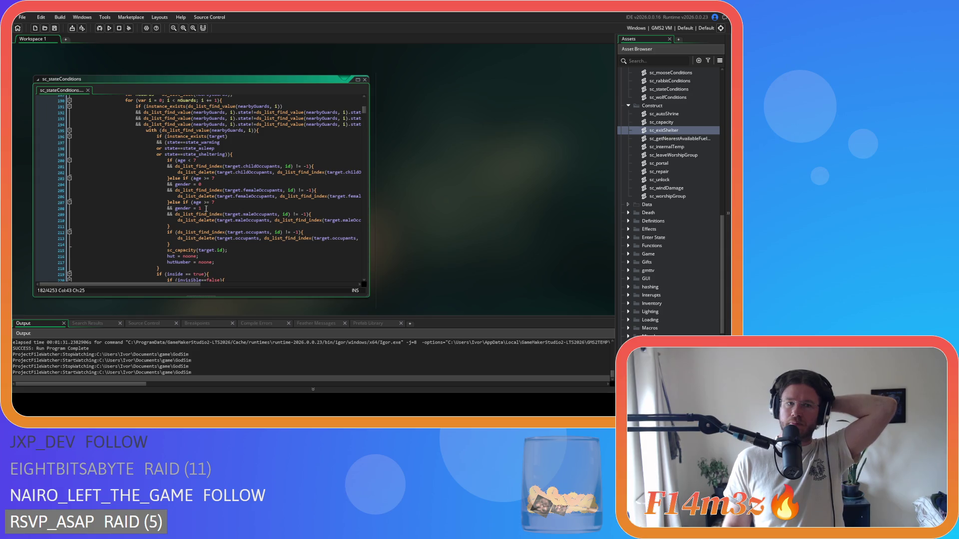
pyautogui.scroll(-6, 205, 209)
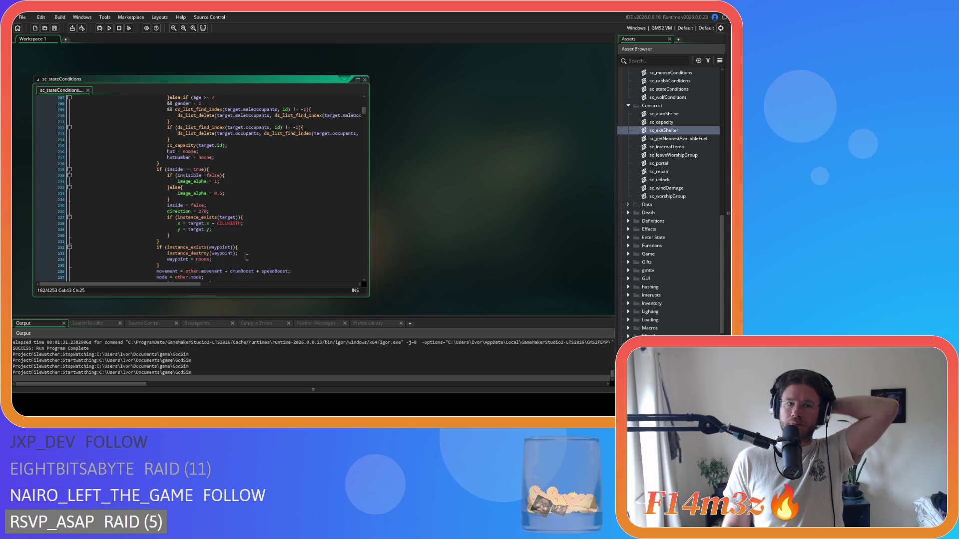
pyautogui.scroll(-1, 246, 257)
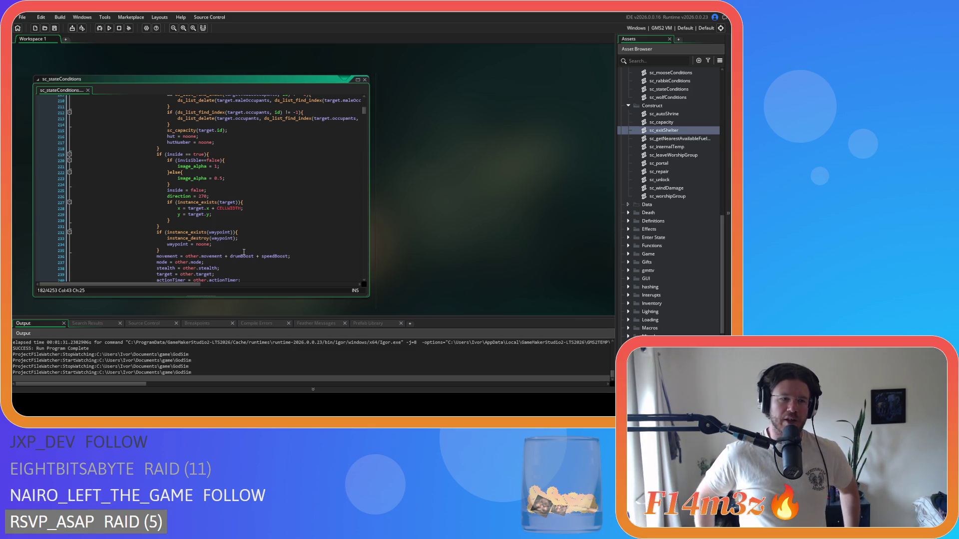
pyautogui.scroll(10, 244, 252)
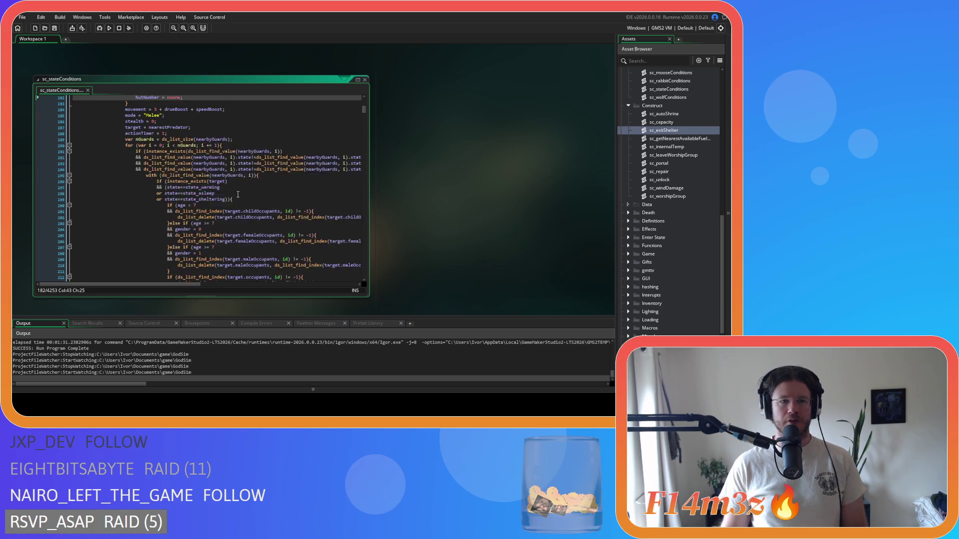
# Step: Undo the partial exitShelter edit until the inline occupant-removal, hut/inside reset and waypoint-clearing block returns
pyautogui.hotkey('ctrl', 'z')
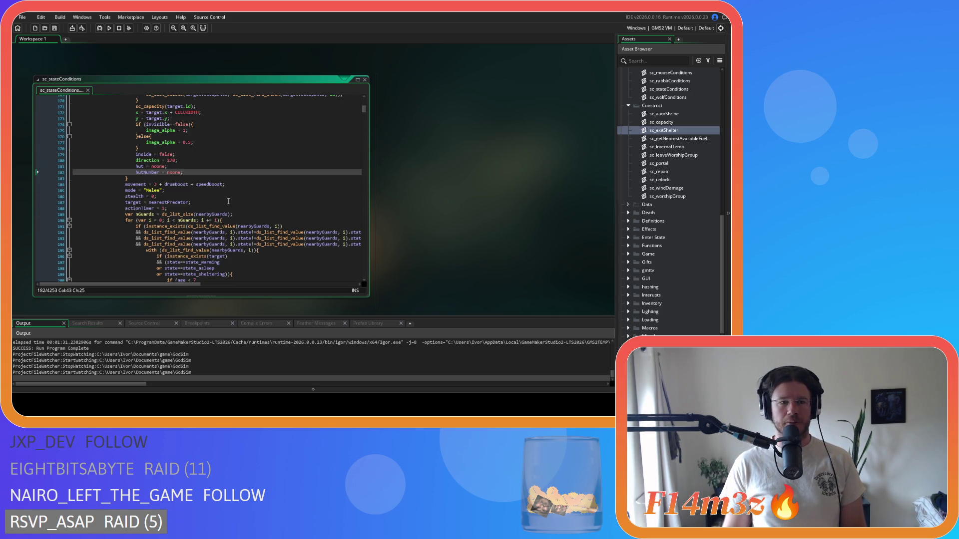
pyautogui.scroll(-3, 231, 207)
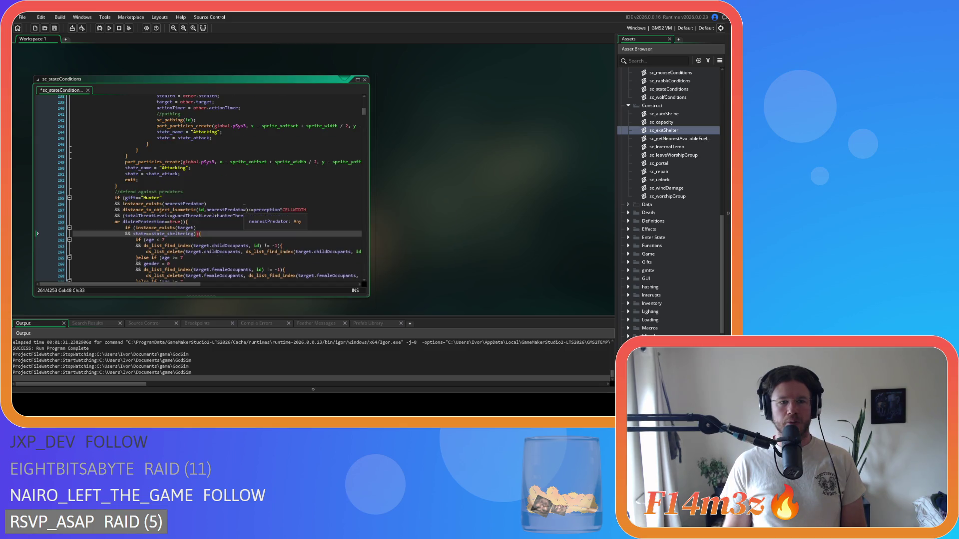
pyautogui.hotkey('ctrl', 'y')
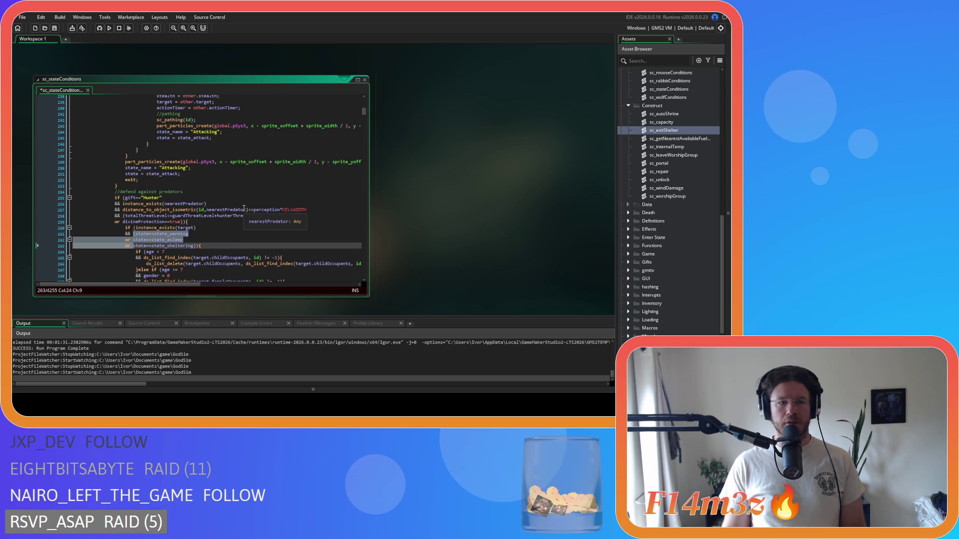
pyautogui.scroll(-2, 243, 207)
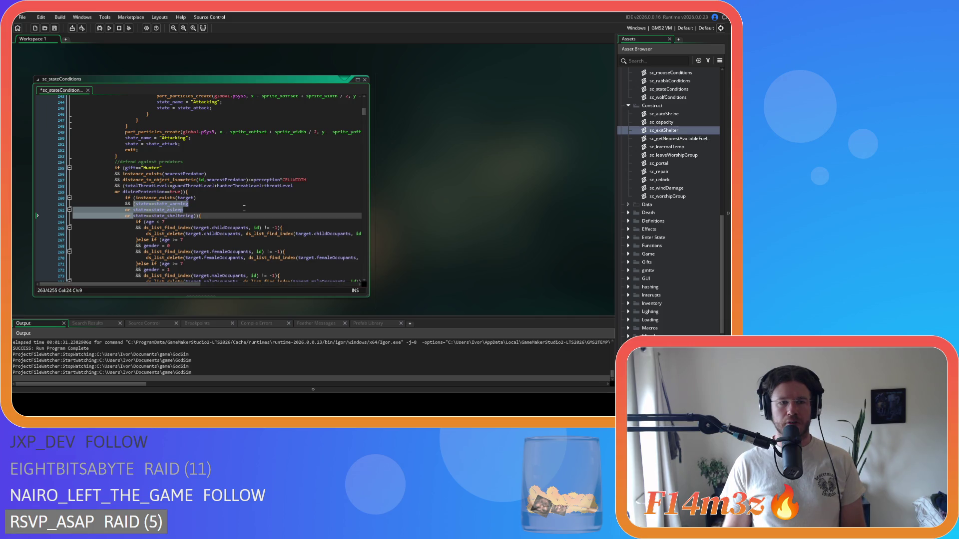
pyautogui.hotkey('ctrl', 'z')
pyautogui.hotkey('ctrl', 'z')
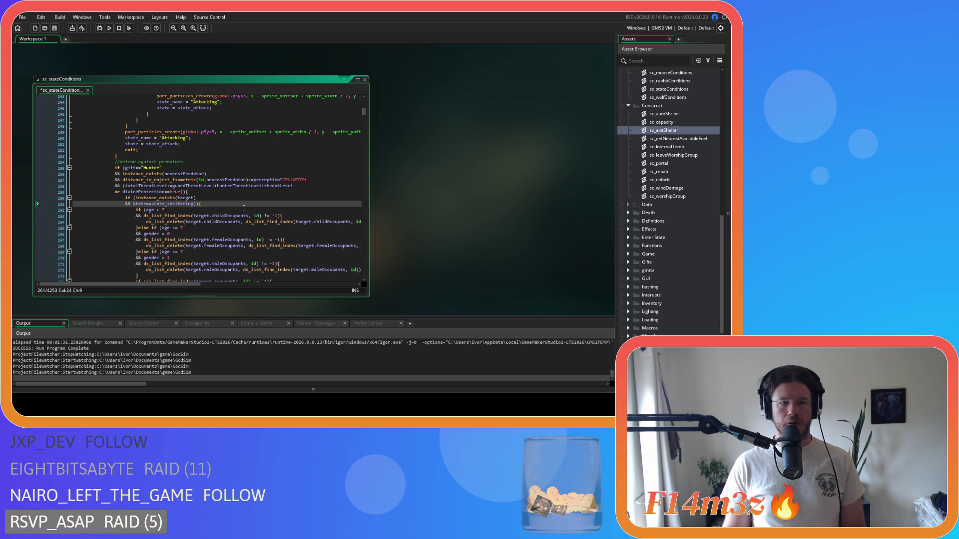
pyautogui.hotkey('ctrl', 'z')
pyautogui.hotkey('ctrl', 'z')
pyautogui.hotkey('ctrl', 'z')
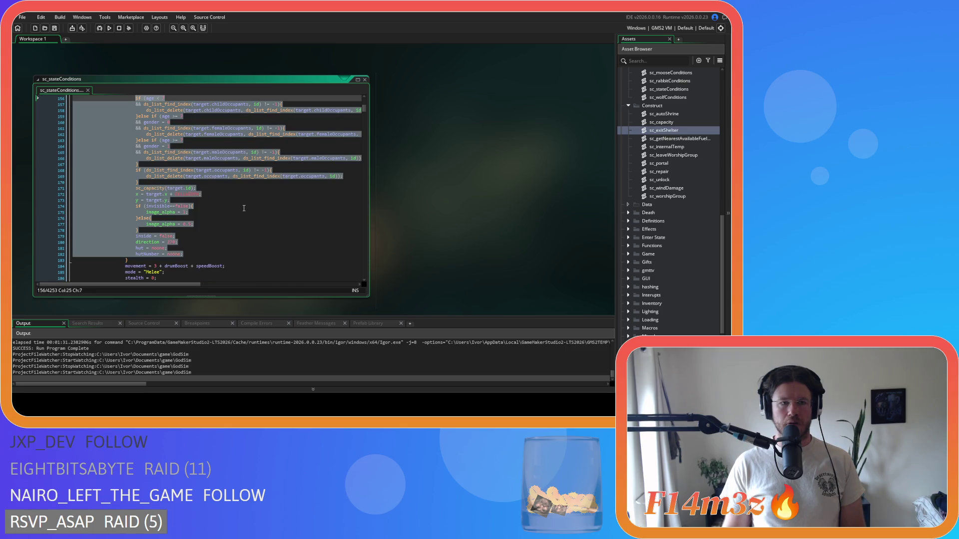
pyautogui.scroll(-10, 244, 208)
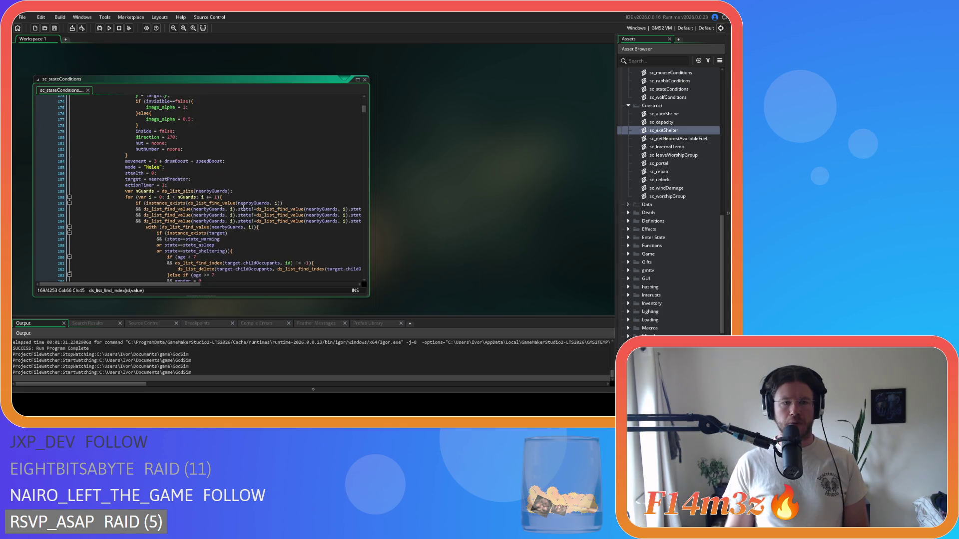
pyautogui.scroll(-5, 244, 208)
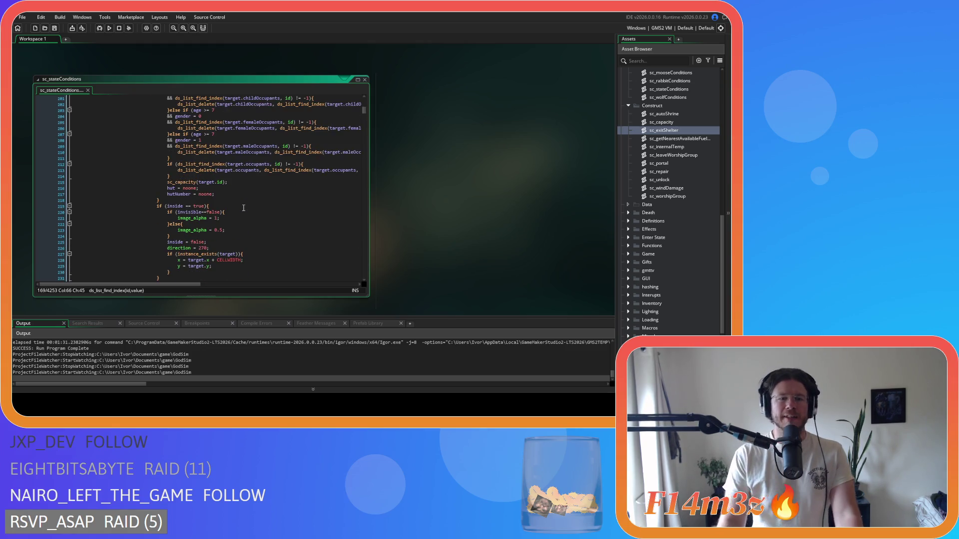
pyautogui.scroll(1, 243, 208)
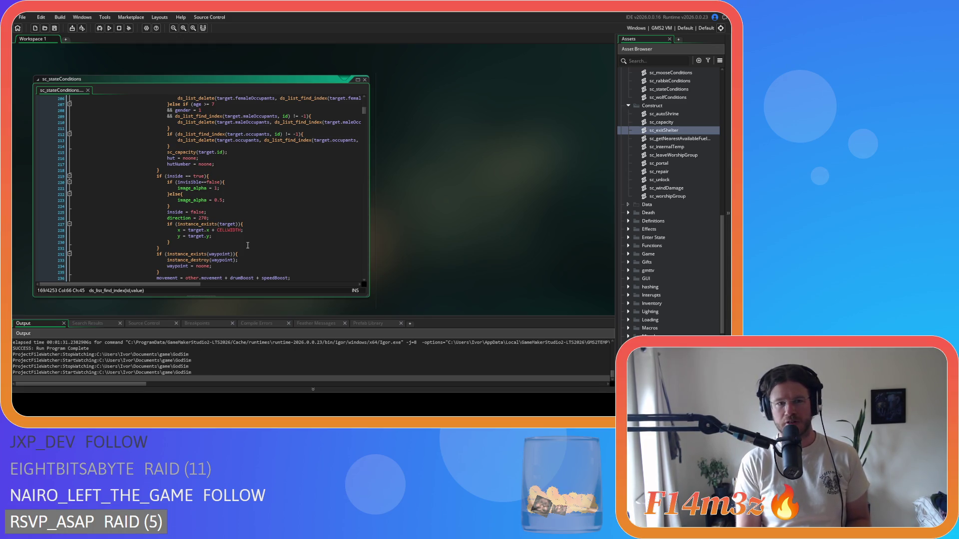
pyautogui.scroll(10, 248, 245)
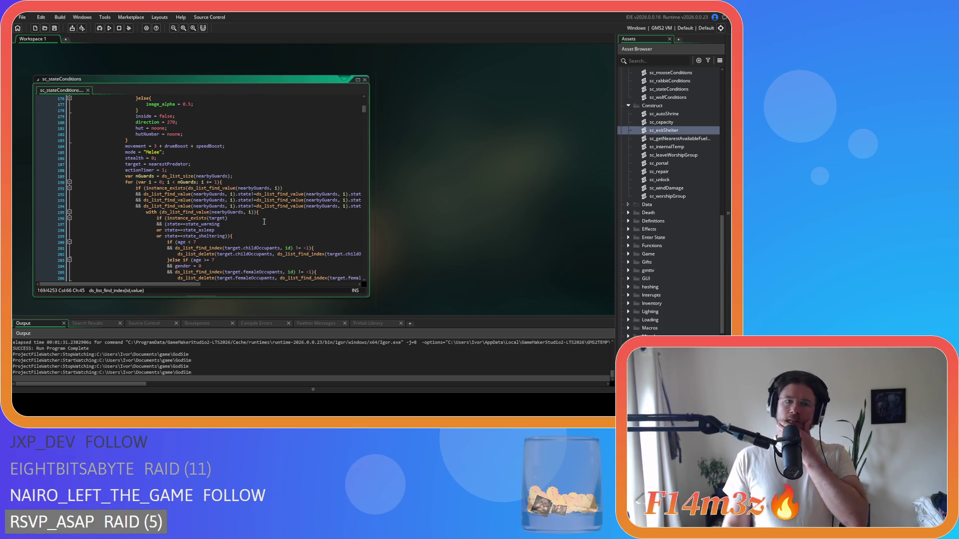
# Step: Change 'inside == true' to 'inside==true' and save the script
pyautogui.scroll(-3, 265, 223)
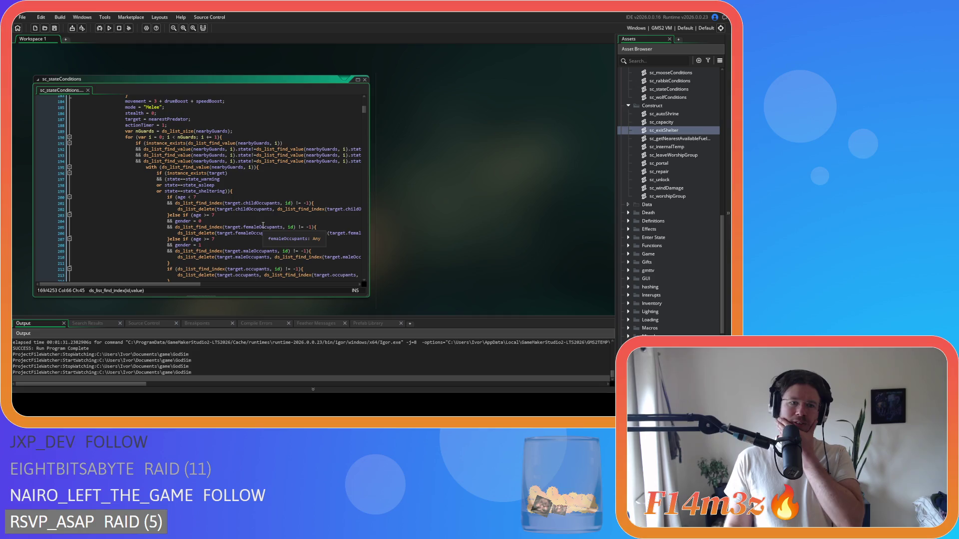
pyautogui.scroll(-11, 263, 225)
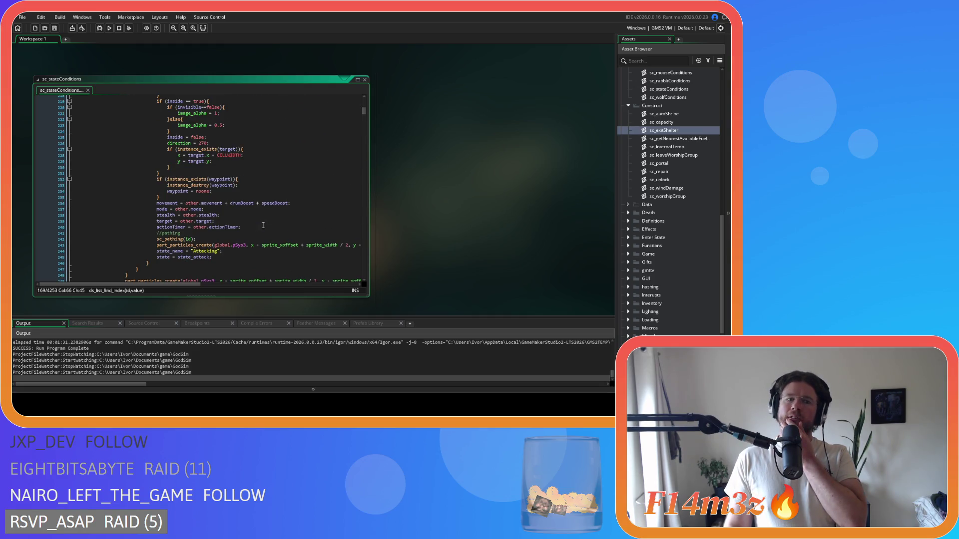
pyautogui.scroll(3, 263, 225)
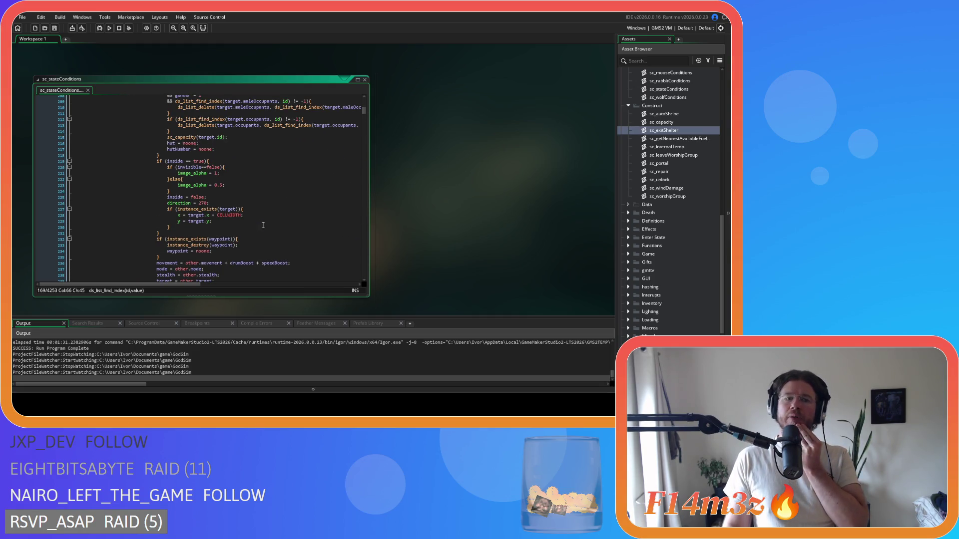
pyautogui.scroll(1, 263, 226)
pyautogui.click(183, 176)
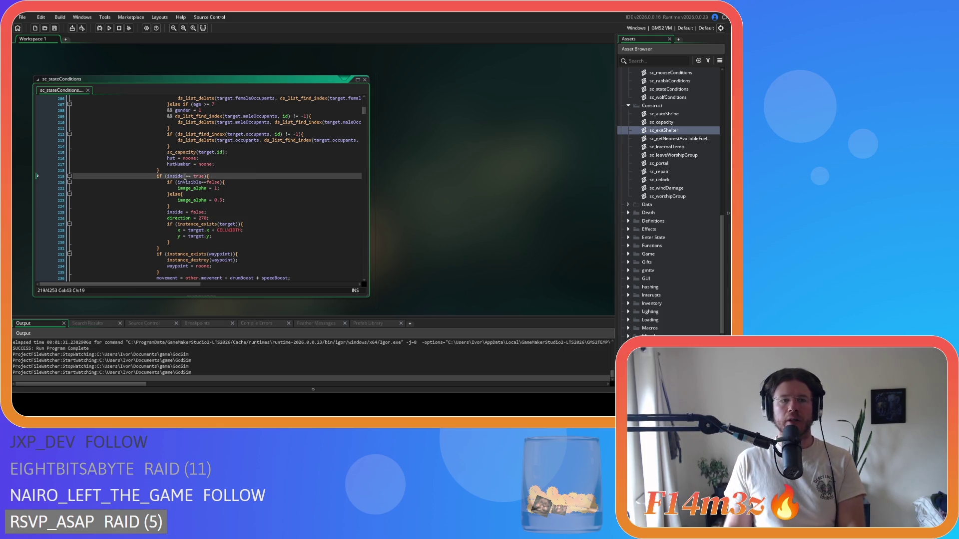
pyautogui.press('Delete')
pyautogui.press('Right')
pyautogui.press('Right')
pyautogui.press('Delete')
pyautogui.click(240, 178)
pyautogui.hotkey('ctrl', 's')
# Step: Change 'age < 7' to 'age<7'
pyautogui.scroll(5, 243, 178)
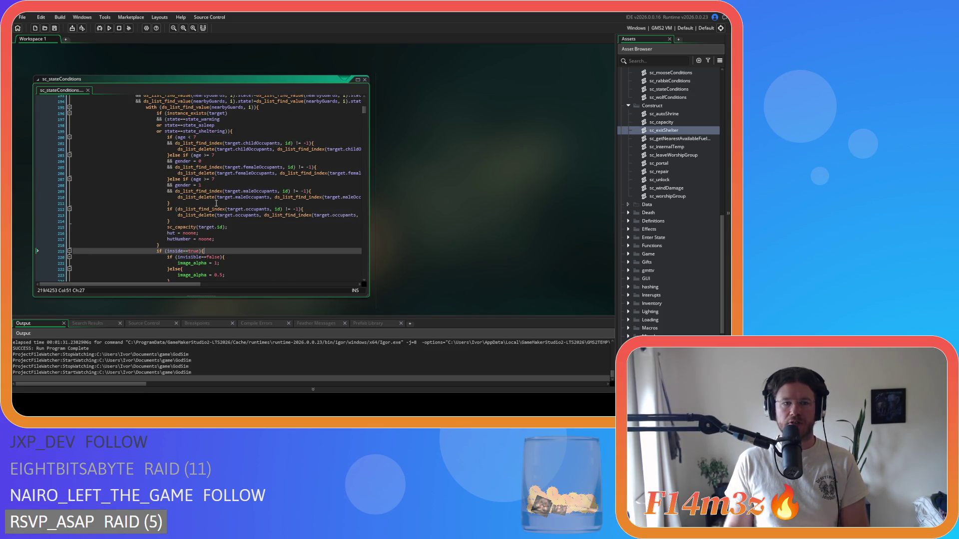
pyautogui.click(191, 137)
pyautogui.press('BackSpace')
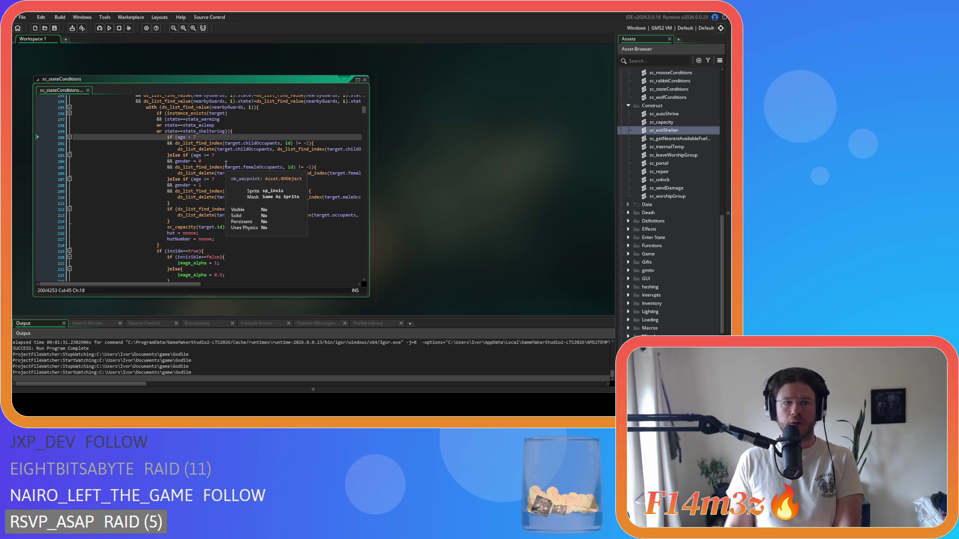
pyautogui.write('<')
# Step: Compact the first childOccupants check from ', id) != -1' to ',id)!=-1'
pyautogui.click(279, 143)
pyautogui.press('BackSpace')
pyautogui.press('Right')
pyautogui.press('Right')
pyautogui.press('Right')
pyautogui.press('Delete')
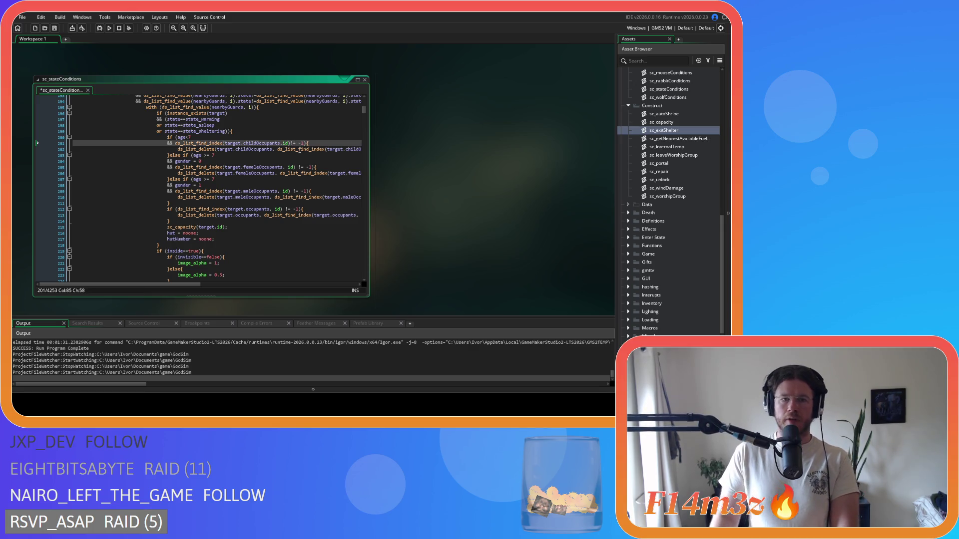
pyautogui.press('Delete')
pyautogui.press('Right')
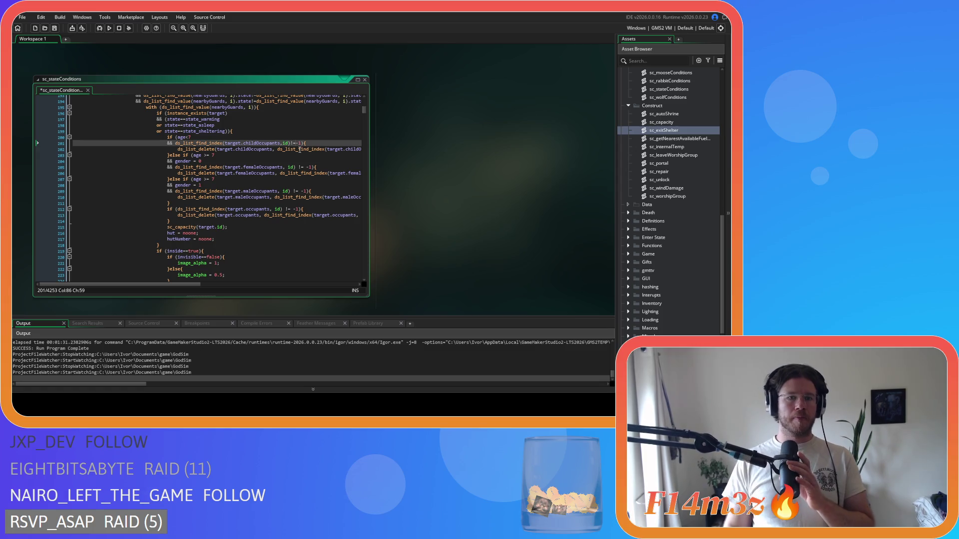
pyautogui.click(245, 185)
# Step: Save the sc_stateConditions script before tidying the occupant checks
pyautogui.click(241, 197)
pyautogui.hotkey('ctrl', 's')
pyautogui.scroll(1, 232, 218)
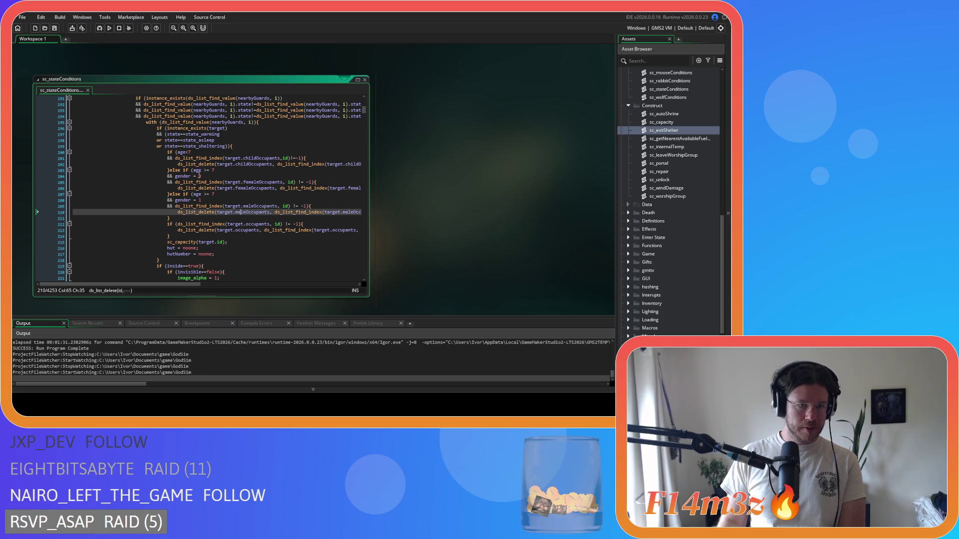
# Step: Remove extra spaces in the line 202 childOccupants check and the age >= 7 and gender comparisons
pyautogui.click(277, 165)
pyautogui.press('BackSpace')
pyautogui.moveTo(180, 284)
pyautogui.mouseDown()
pyautogui.moveTo(222, 294)
pyautogui.moveTo(226, 284)
pyautogui.mouseUp()
pyautogui.click(314, 164)
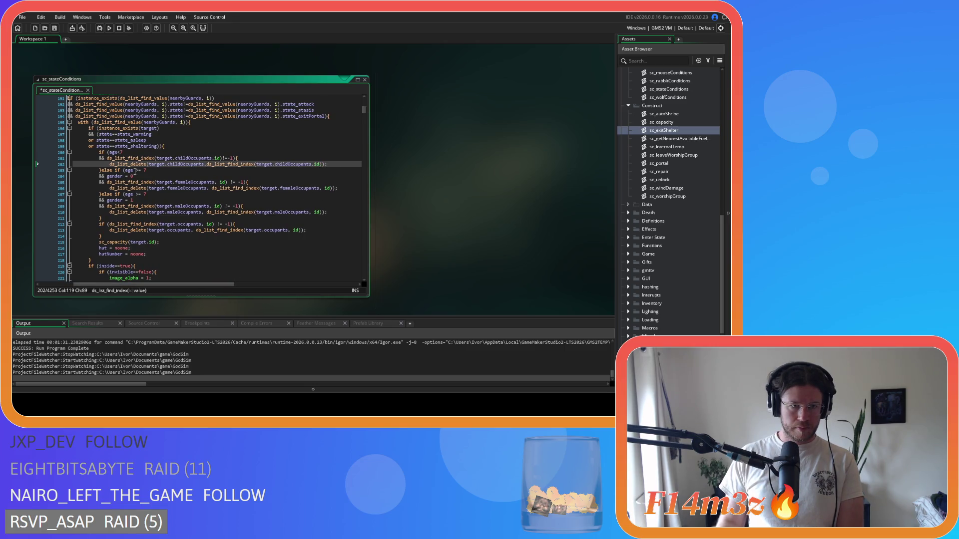
pyautogui.click(135, 170)
pyautogui.press('BackSpace')
pyautogui.click(125, 177)
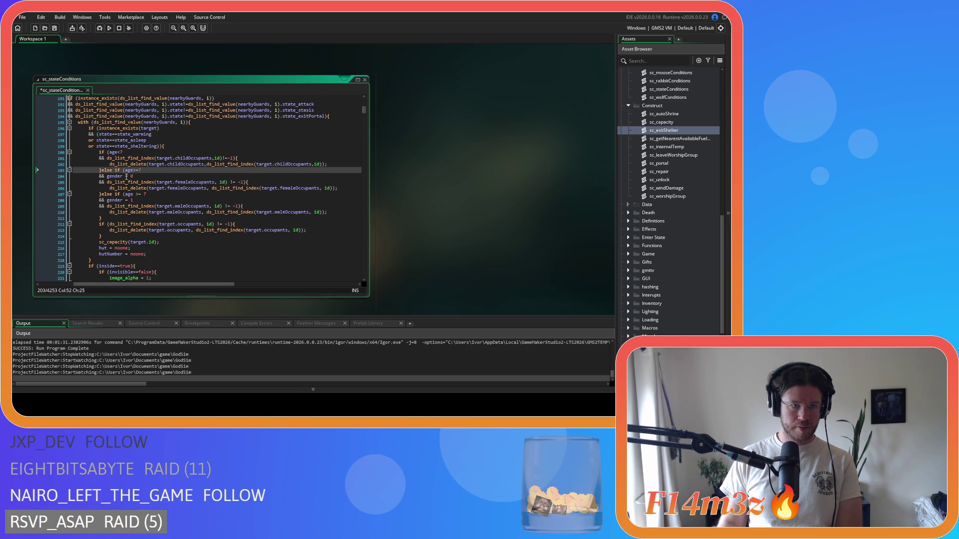
pyautogui.press('BackSpace')
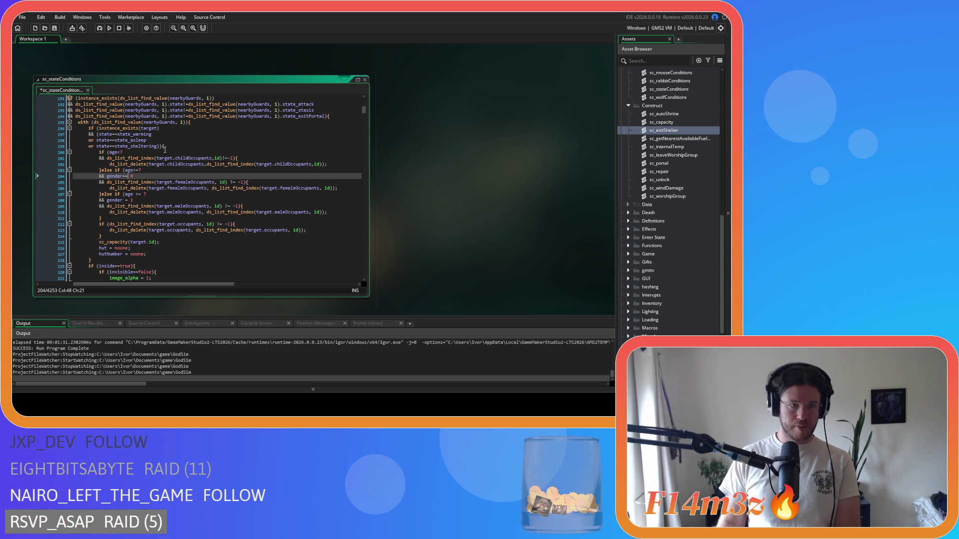
# Step: Strip the spaces around id, != and -1 and after commas in the occupant-list calls on lines 205–206
pyautogui.click(218, 182)
pyautogui.press('BackSpace')
pyautogui.click(227, 182)
pyautogui.press('BackSpace')
pyautogui.press('Delete')
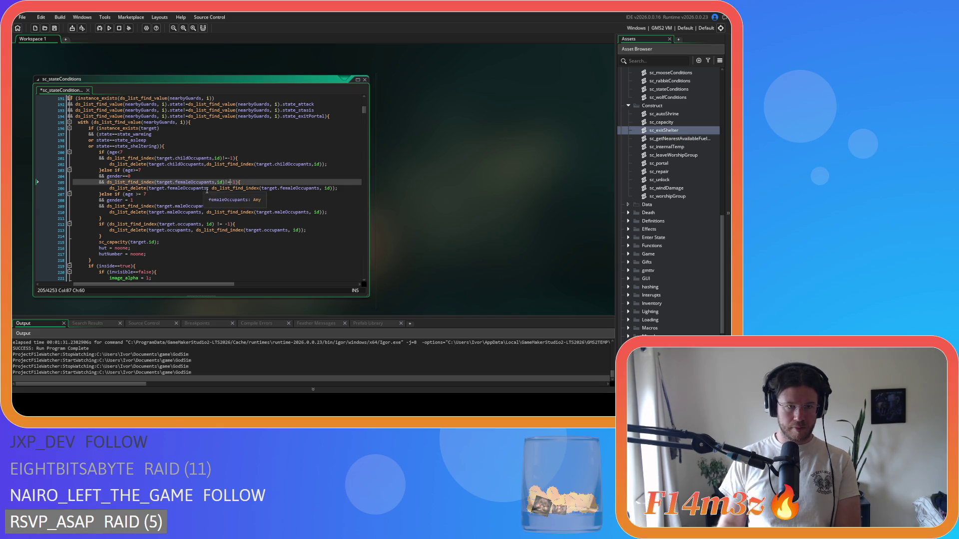
pyautogui.click(212, 188)
pyautogui.press('BackSpace')
pyautogui.click(322, 188)
pyautogui.press('BackSpace')
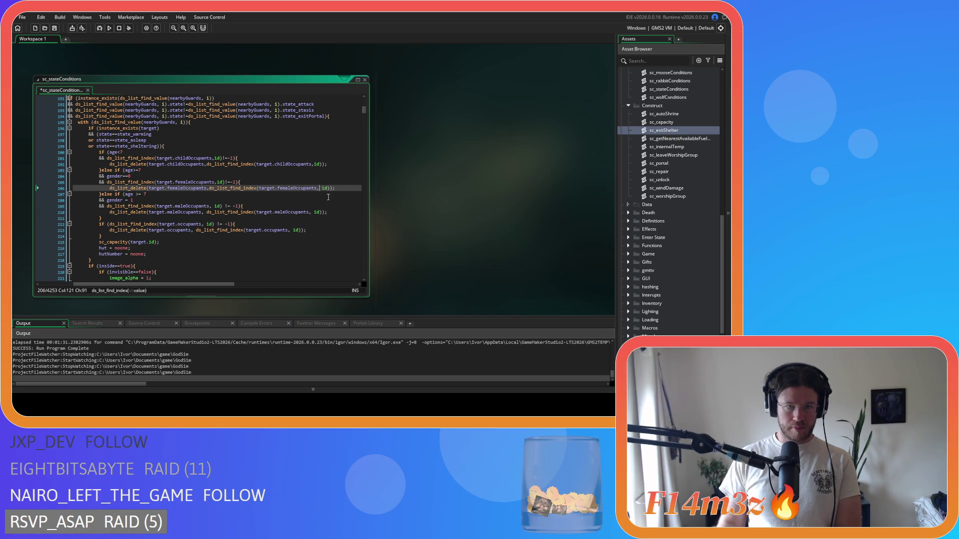
# Step: Tighten age>=7 on line 207, change gender=1 to gender==1, and remove spaces in the maleOccupants check
pyautogui.click(131, 194)
pyautogui.press('BackSpace')
pyautogui.press('Right')
pyautogui.press('Right')
pyautogui.press('Delete')
pyautogui.click(121, 200)
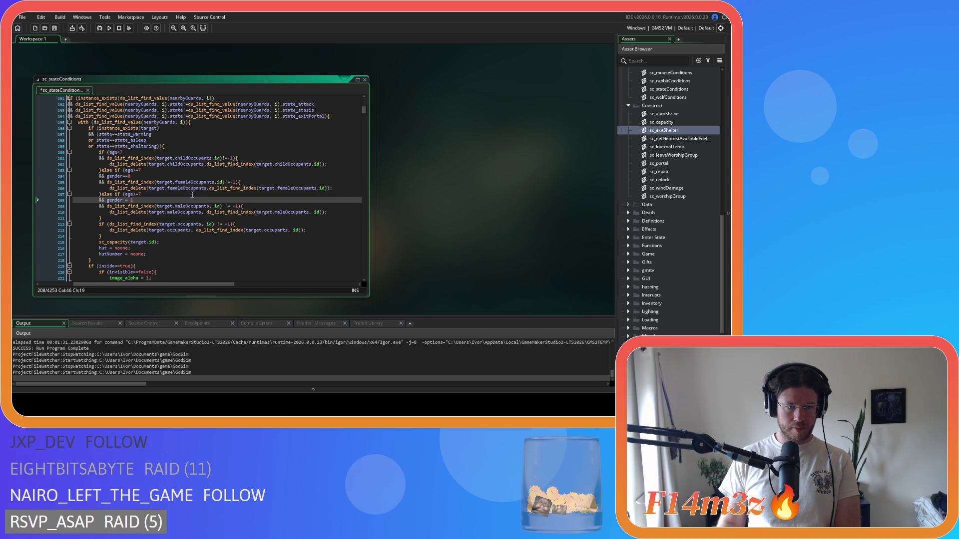
pyautogui.write('=')
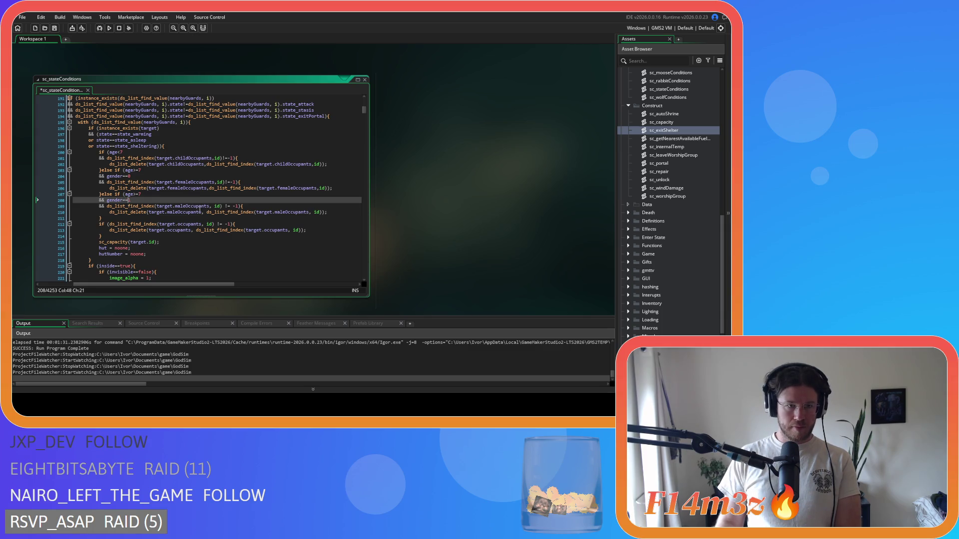
pyautogui.click(214, 205)
pyautogui.press('BackSpace')
pyautogui.press('Right')
pyautogui.press('Right')
pyautogui.press('Right')
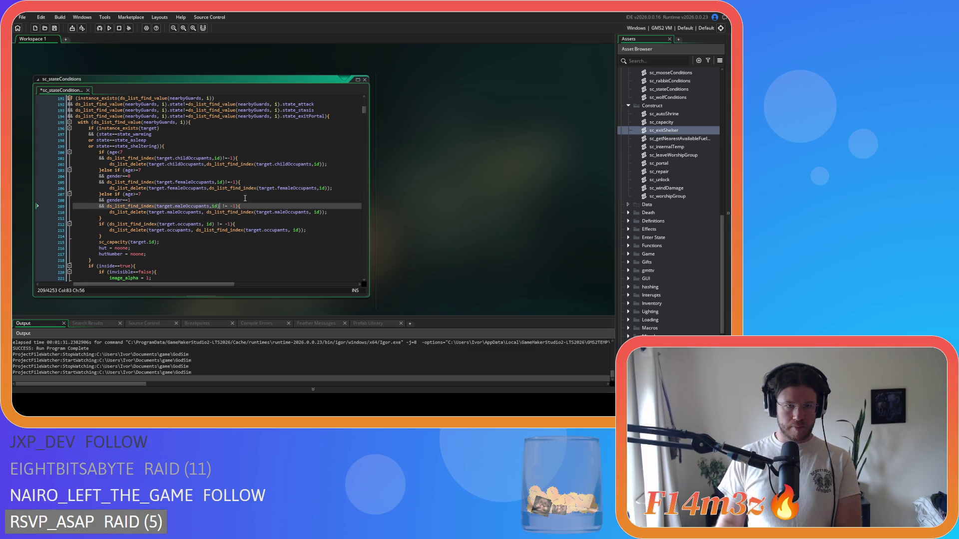
pyautogui.click(205, 212)
pyautogui.press('BackSpace')
pyautogui.click(310, 212)
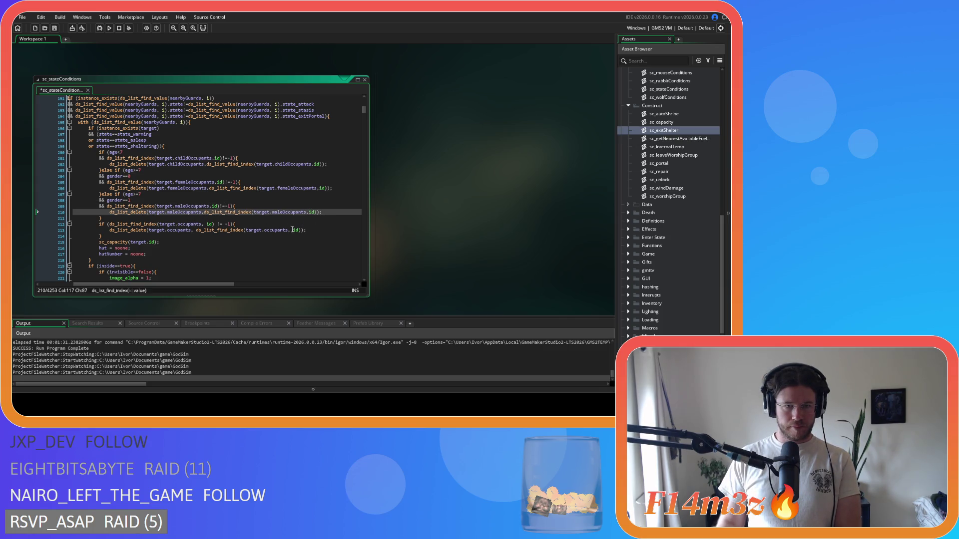
# Step: Make lines 212–213 read occupants,id)!=-1 and occupants,id)) without spaces, then save
pyautogui.click(202, 224)
pyautogui.press('BackSpace')
pyautogui.press('Right')
pyautogui.press('Right')
pyautogui.press('Right')
pyautogui.press('Delete')
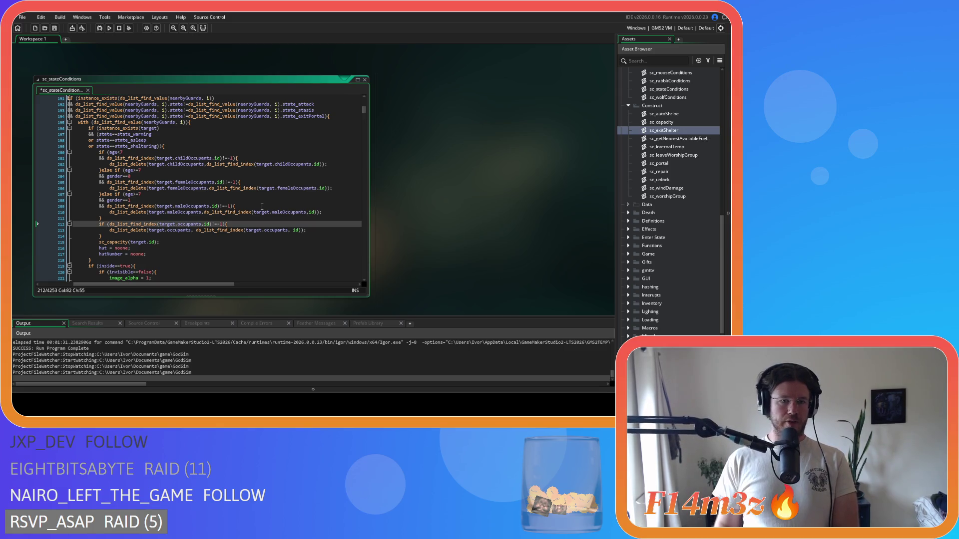
pyautogui.click(193, 230)
pyautogui.press('BackSpace')
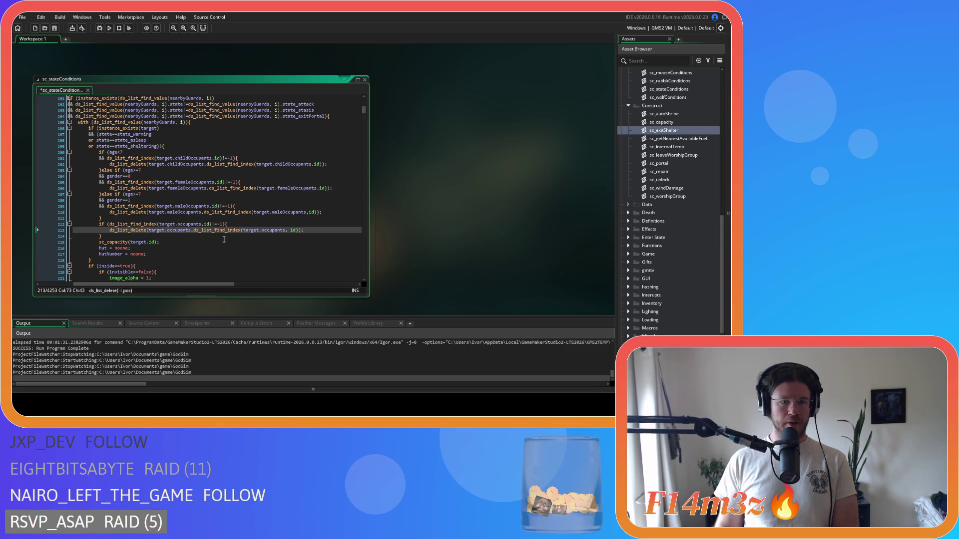
pyautogui.click(289, 231)
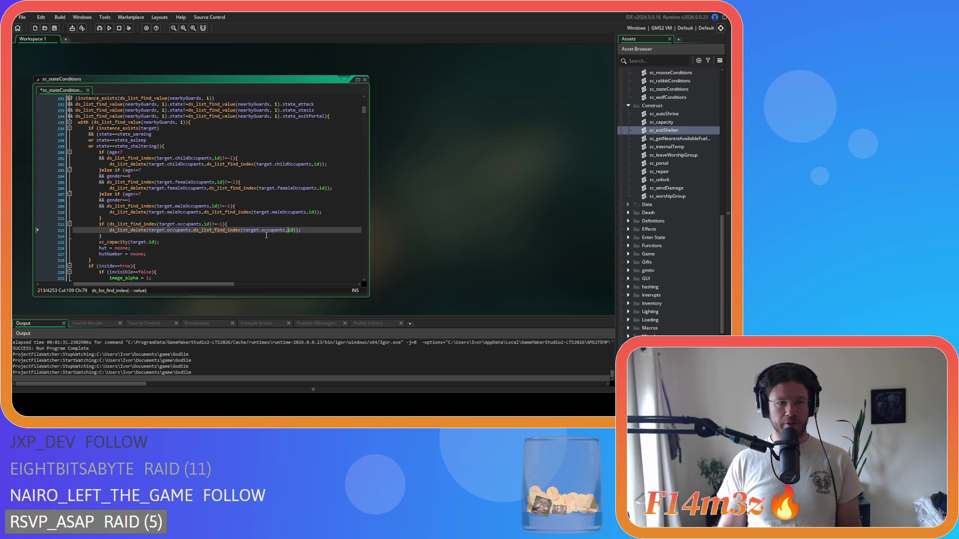
pyautogui.hotkey('ctrl', 's')
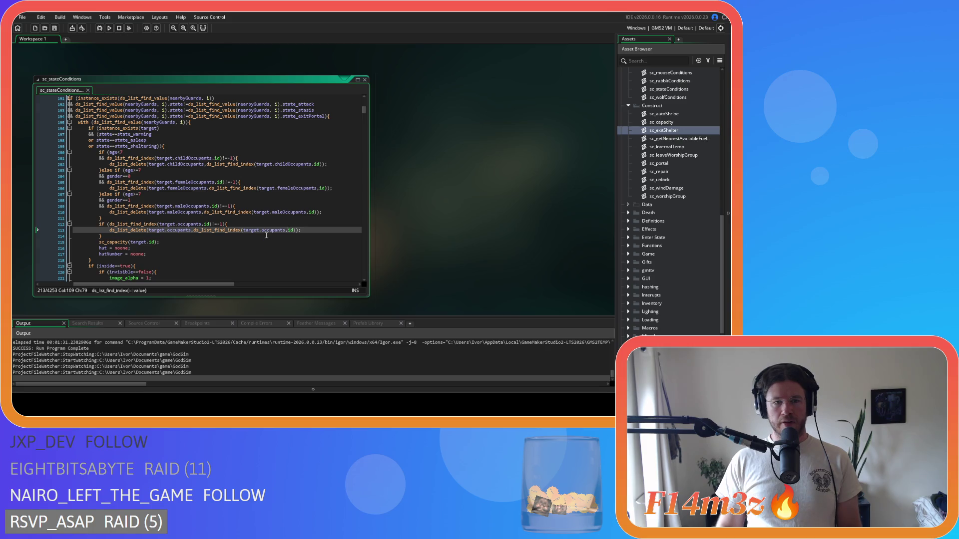
pyautogui.click(169, 242)
pyautogui.click(200, 236)
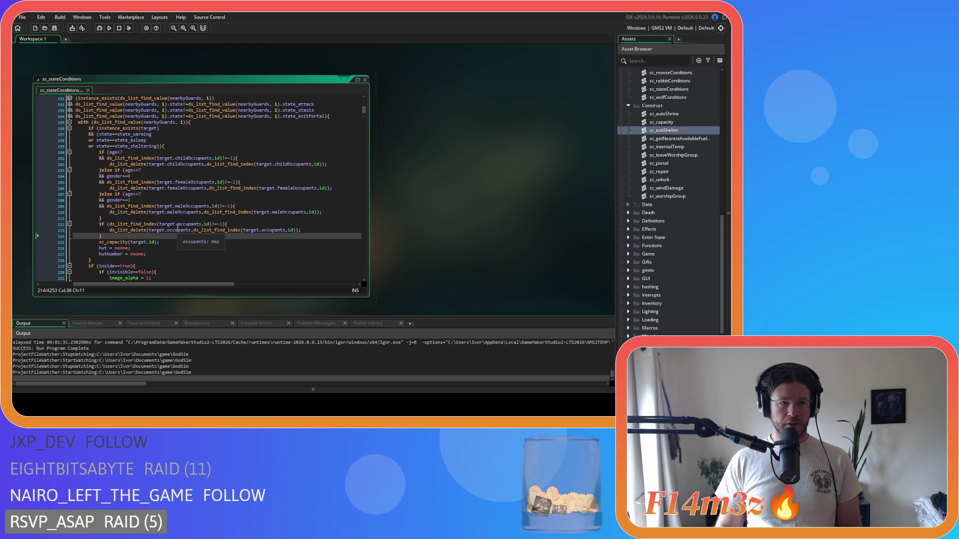
pyautogui.click(172, 219)
pyautogui.scroll(-3, 173, 220)
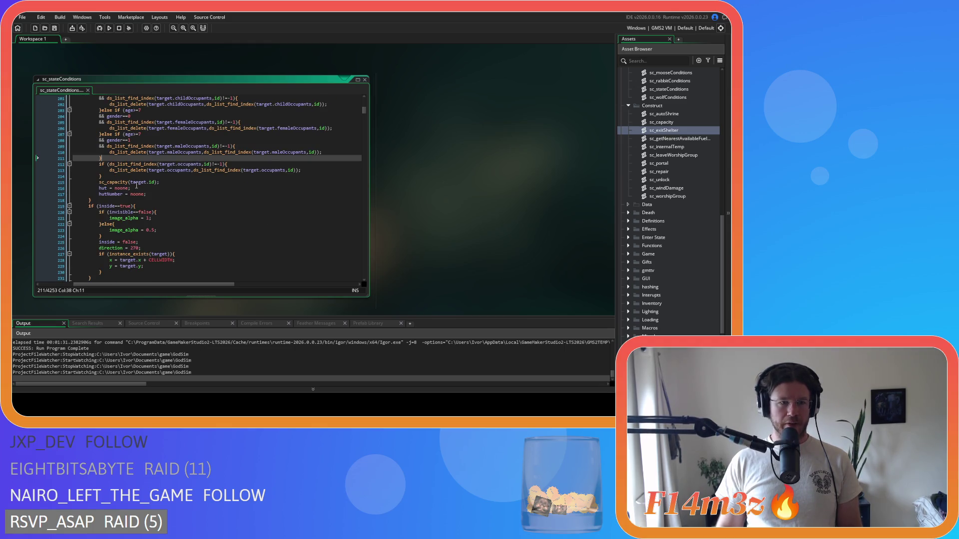
pyautogui.scroll(3, 198, 203)
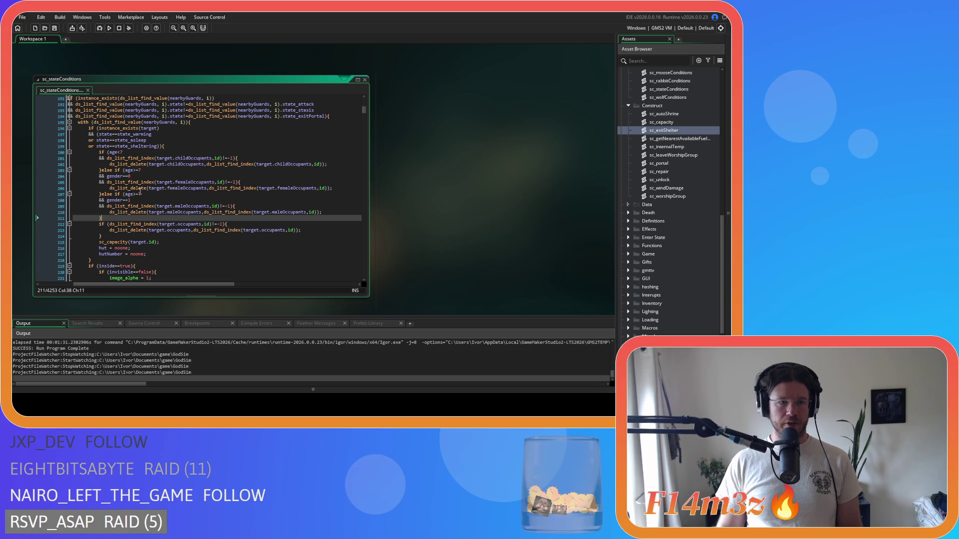
pyautogui.click(174, 188)
pyautogui.scroll(-2, 220, 192)
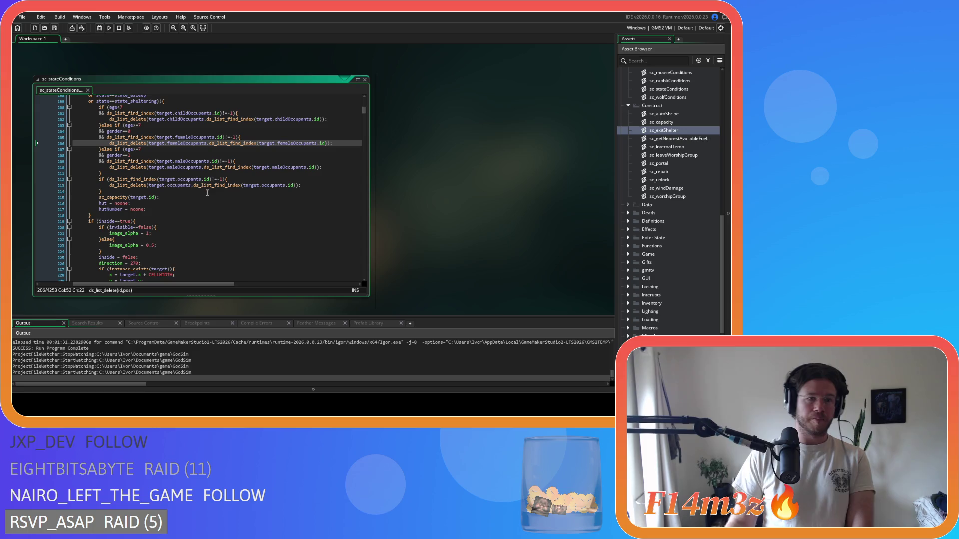
pyautogui.moveTo(175, 185)
pyautogui.scroll(-3, 176, 185)
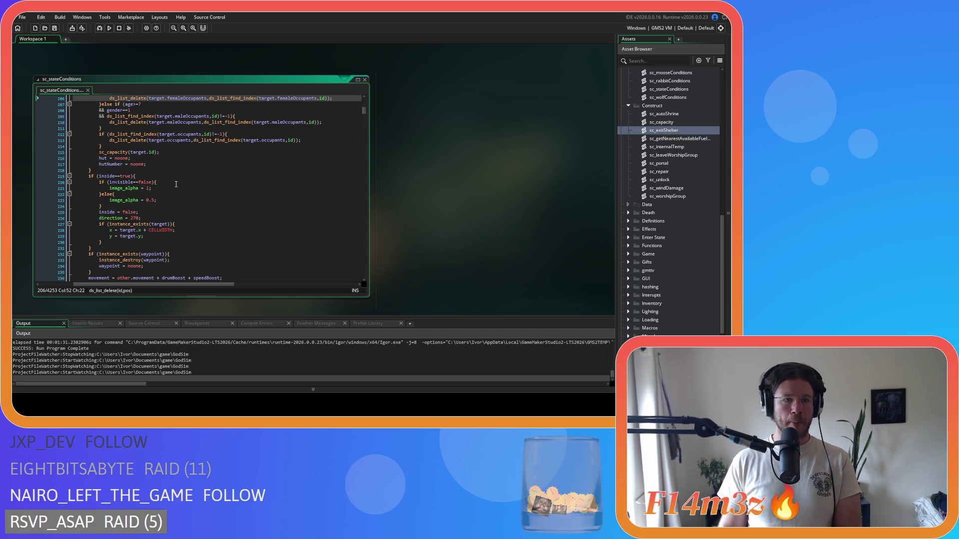
pyautogui.scroll(-12, 176, 184)
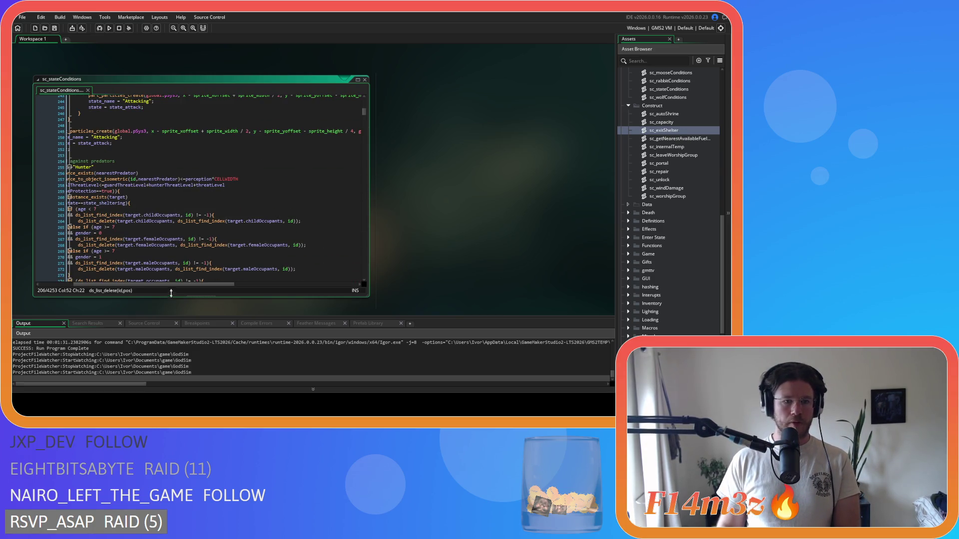
pyautogui.moveTo(171, 284); pyautogui.dragTo(134, 285)
pyautogui.scroll(-3, 155, 200)
pyautogui.click(155, 164)
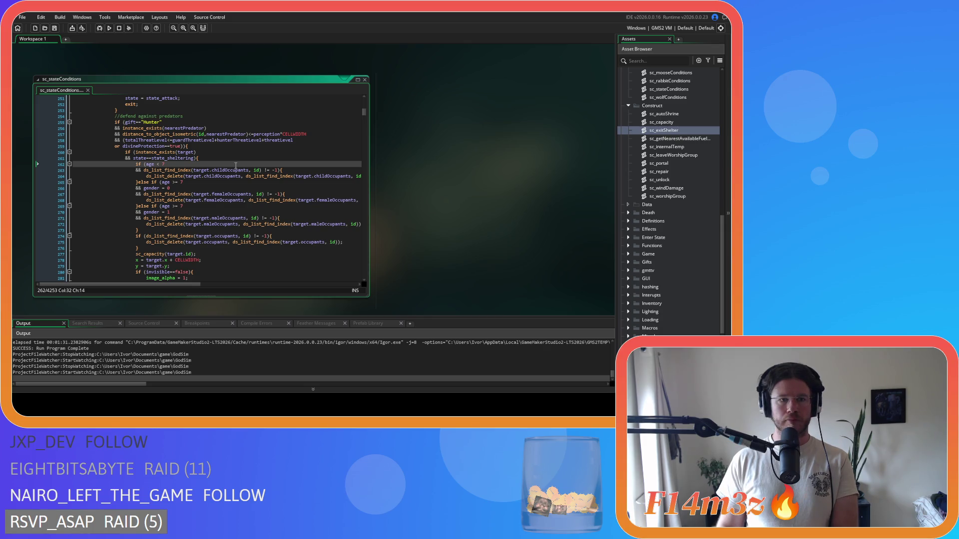
pyautogui.scroll(-4, 235, 165)
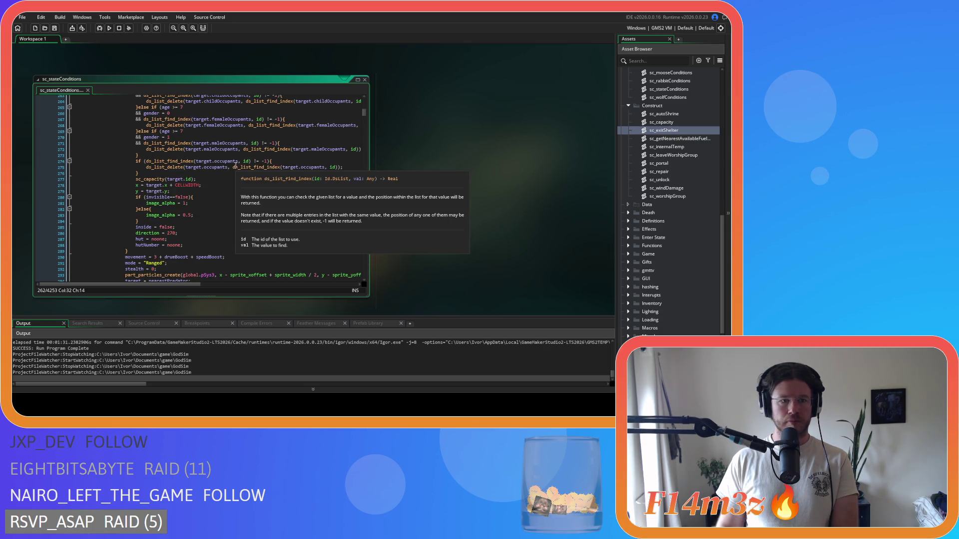
pyautogui.scroll(4, 236, 165)
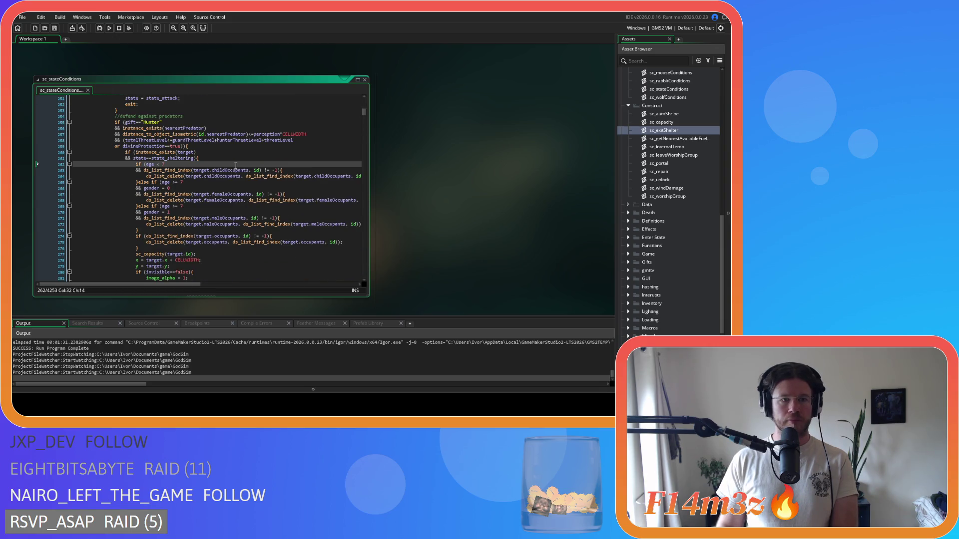
pyautogui.scroll(-6, 236, 166)
pyautogui.scroll(7, 226, 194)
pyautogui.scroll(-15, 226, 194)
pyautogui.scroll(-1, 227, 193)
# Step: Tighten the age comparison to <7 and remove spaces in the childOccupants lookup
pyautogui.click(206, 134)
pyautogui.press('BackSpace')
pyautogui.press('BackSpace')
pyautogui.press('BackSpace')
pyautogui.write('<7')
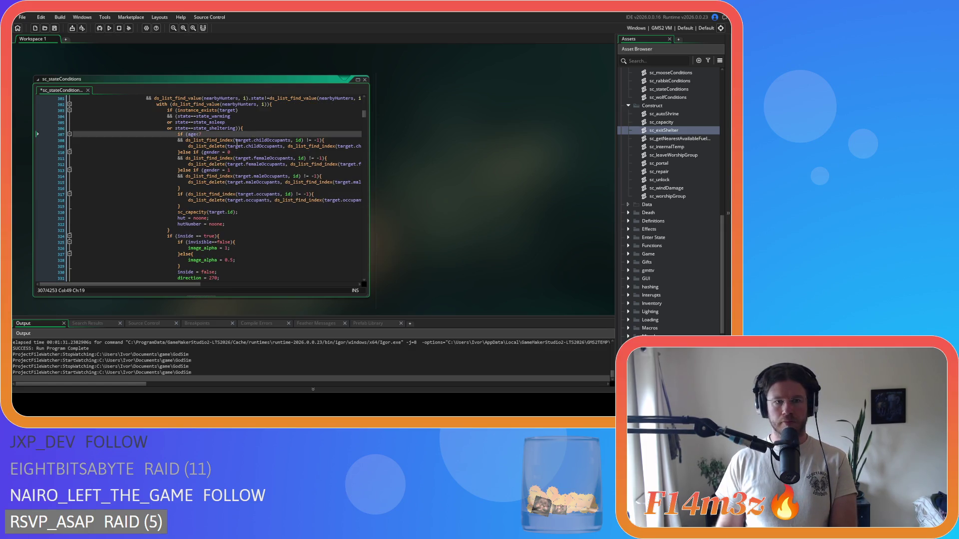
pyautogui.click(294, 141)
pyautogui.click(301, 140)
pyautogui.press('Delete')
pyautogui.press('Right')
pyautogui.press('Right')
pyautogui.press('Delete')
pyautogui.click(282, 146)
pyautogui.press('Delete')
pyautogui.moveTo(190, 285); pyautogui.dragTo(230, 286)
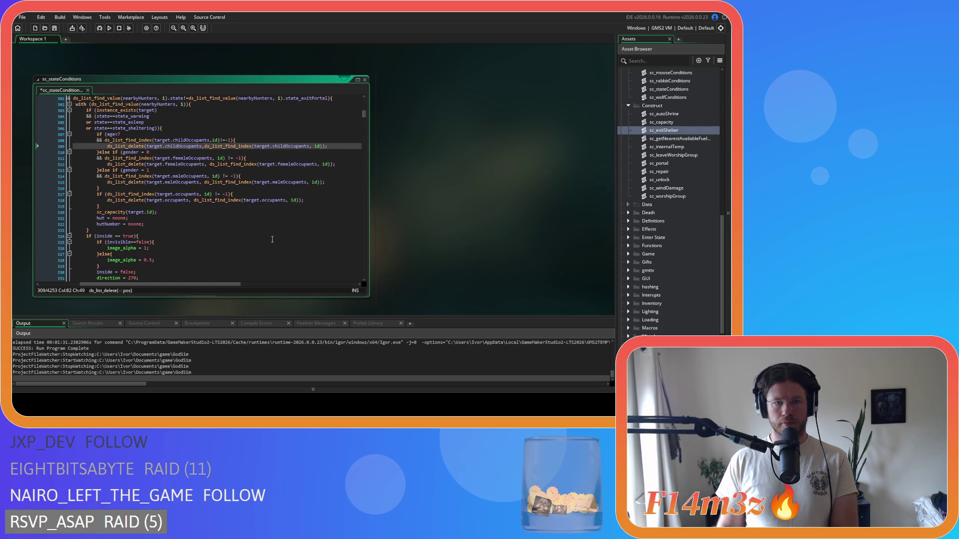
pyautogui.click(313, 146)
pyautogui.press('BackSpace')
# Step: Remove spaces from the gender comparison and both femaleOccupants lookups
pyautogui.click(145, 153)
pyautogui.press('BackSpace')
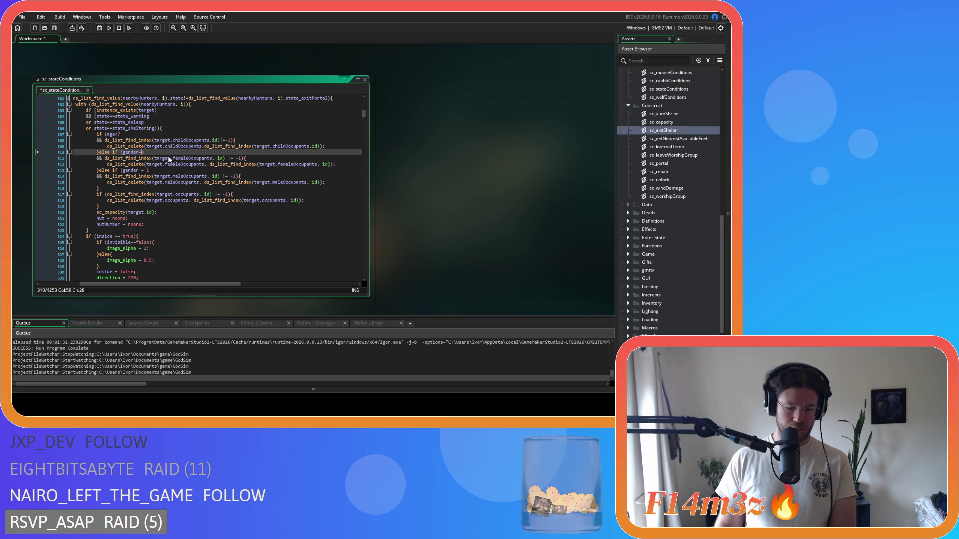
pyautogui.write('=')
pyautogui.click(215, 158)
pyautogui.press('BackSpace')
pyautogui.click(225, 158)
pyautogui.press('BackSpace')
pyautogui.press('Delete')
pyautogui.click(208, 164)
pyautogui.press('BackSpace')
pyautogui.click(320, 164)
pyautogui.press('BackSpace')
# Step: Make the male check use gender== and strip spaces from the maleOccupants lookups
pyautogui.click(139, 170)
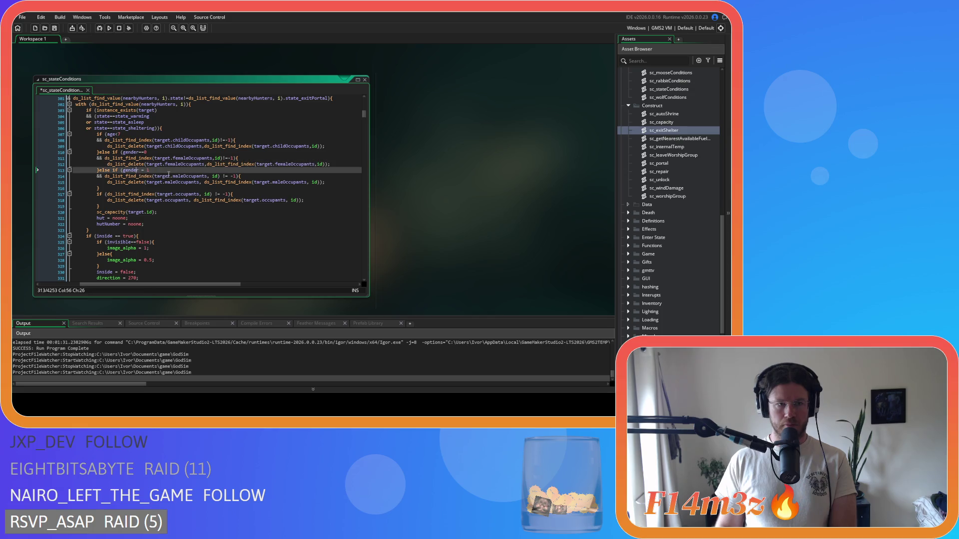
pyautogui.write('==')
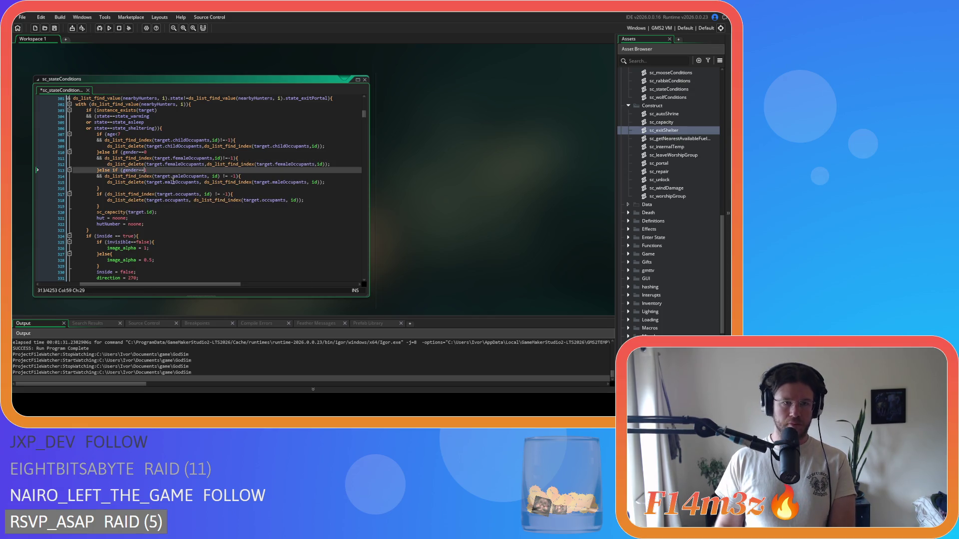
pyautogui.click(236, 176)
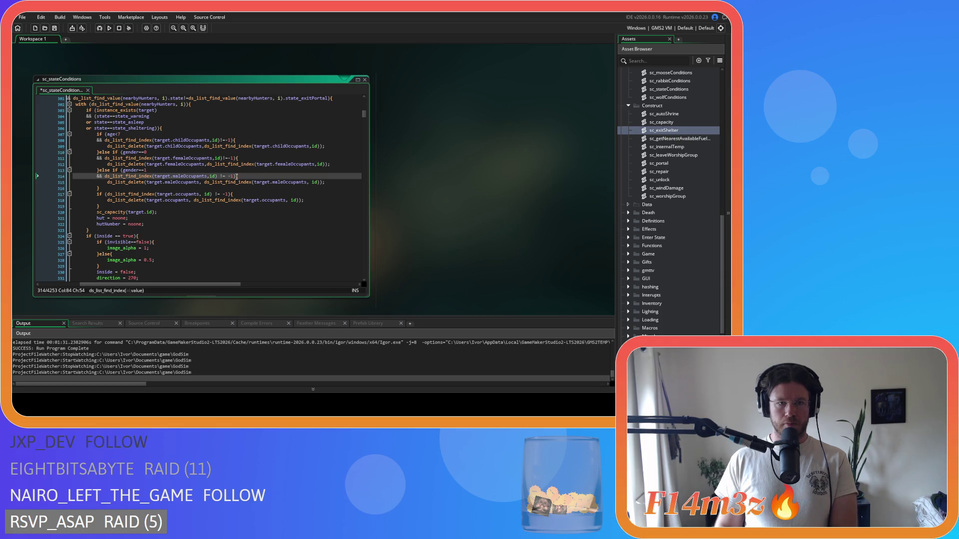
pyautogui.write(')')
pyautogui.press('Delete')
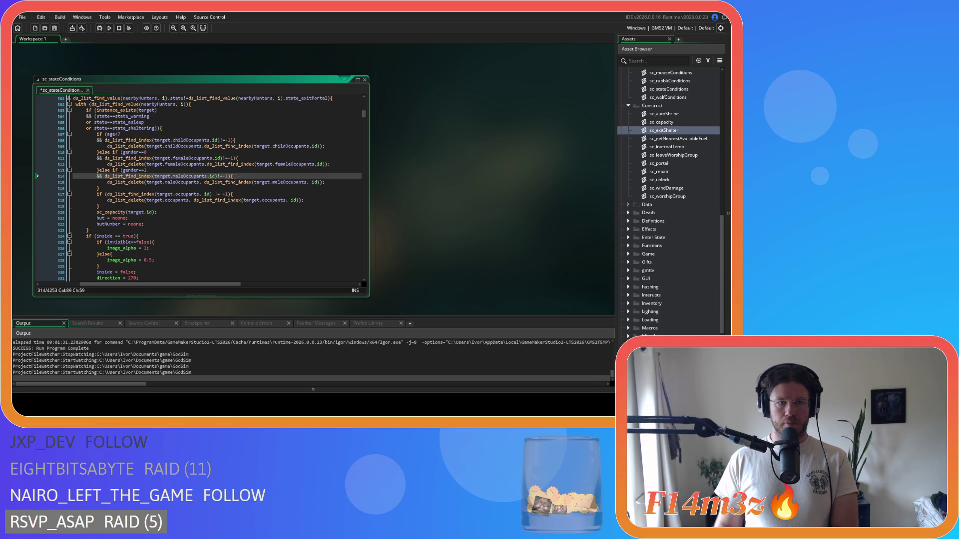
pyautogui.click(200, 182)
pyautogui.press('Delete')
pyautogui.click(306, 182)
pyautogui.press('Delete')
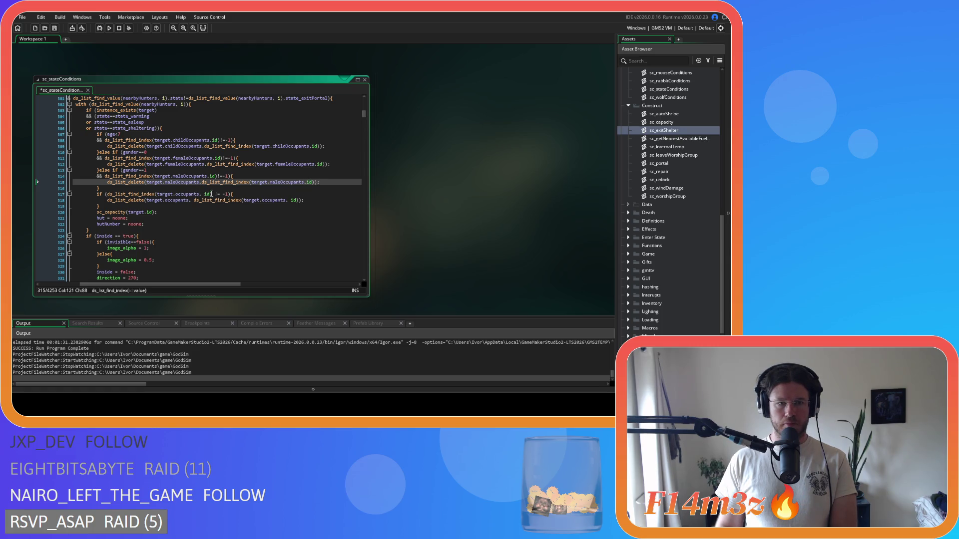
# Step: Change the occupants checks to occupants,id)!=-1 and occupants,id)) without spaces, then save
pyautogui.click(205, 194)
pyautogui.press('Delete')
pyautogui.press('Right')
pyautogui.press('Right')
pyautogui.press('Right')
pyautogui.press('Delete')
pyautogui.press('BackSpace')
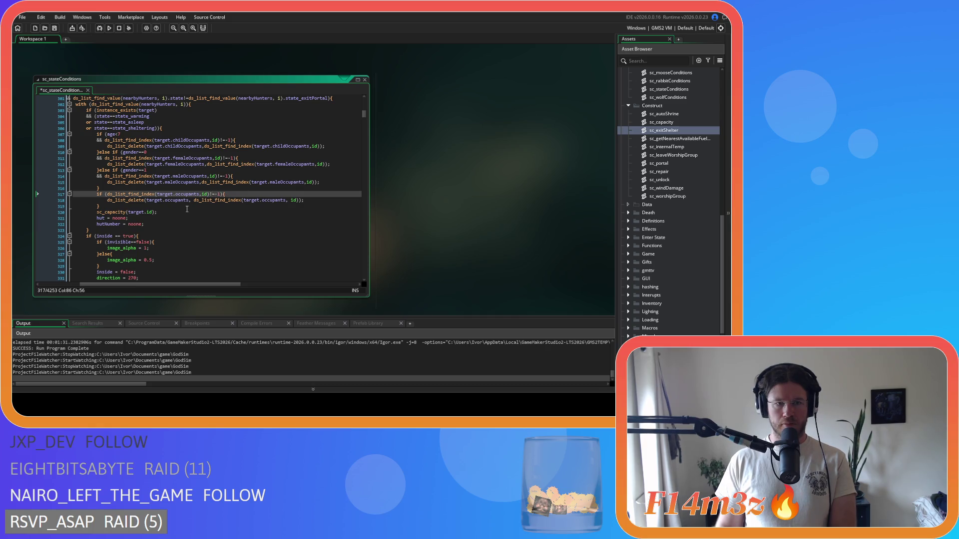
pyautogui.click(192, 200)
pyautogui.press('Delete')
pyautogui.click(288, 200)
pyautogui.press('BackSpace')
pyautogui.hotkey('ctrl', 's')
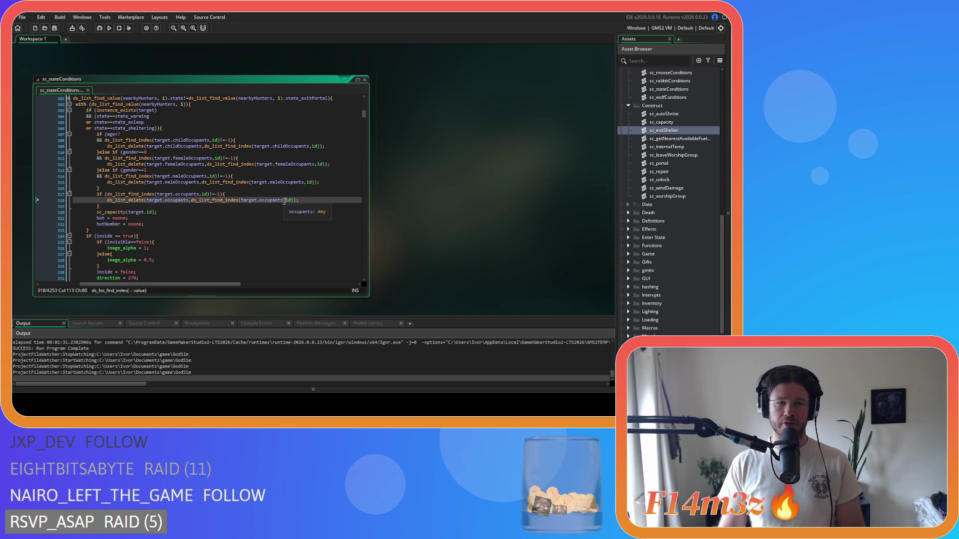
# Step: Remove the spaces around == so the check reads inside==true
pyautogui.press('Down')
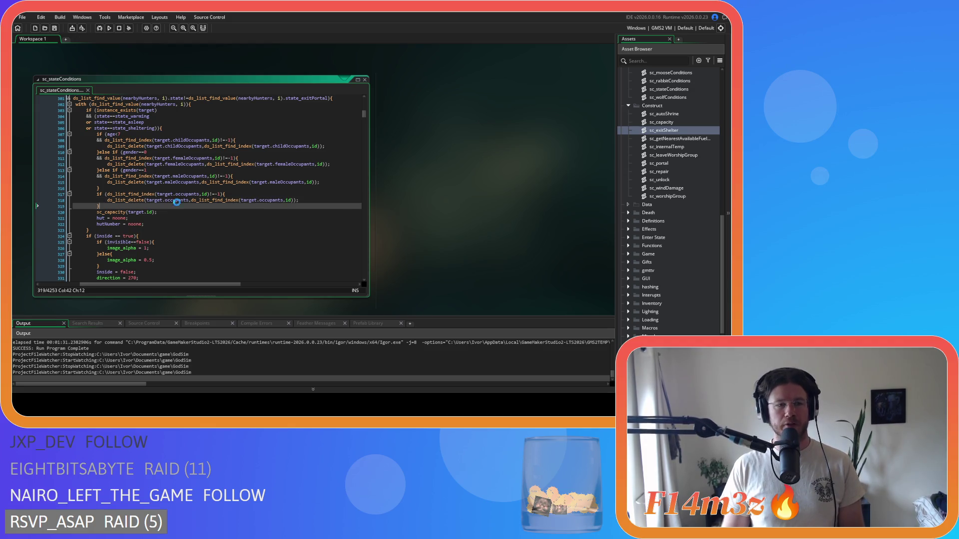
pyautogui.click(115, 236)
pyautogui.press('BackSpace')
pyautogui.press('Right')
pyautogui.press('Right')
pyautogui.press('Delete')
# Step: Save the tidied sc_stateConditions script
pyautogui.scroll(-3, 165, 255)
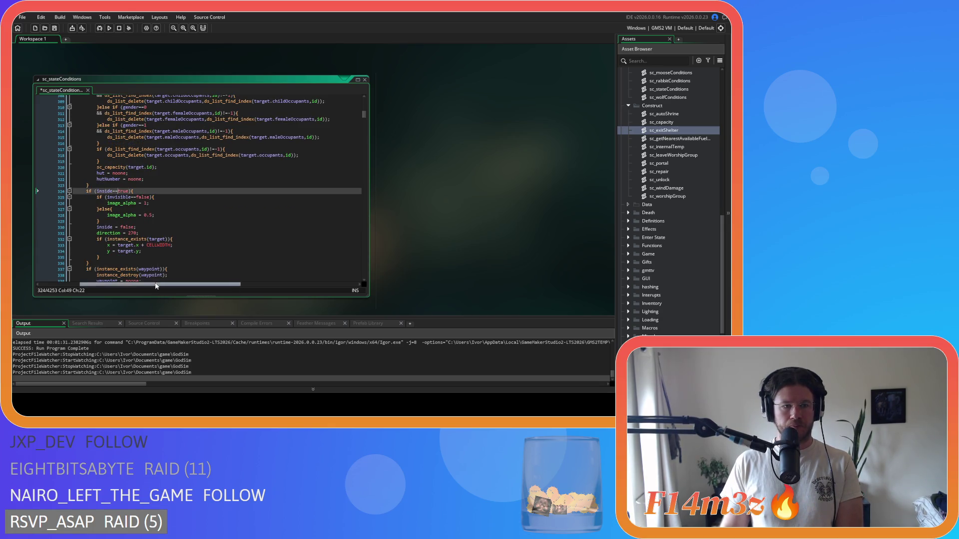
pyautogui.hscroll(-2, 155, 283)
pyautogui.scroll(20, 180, 206)
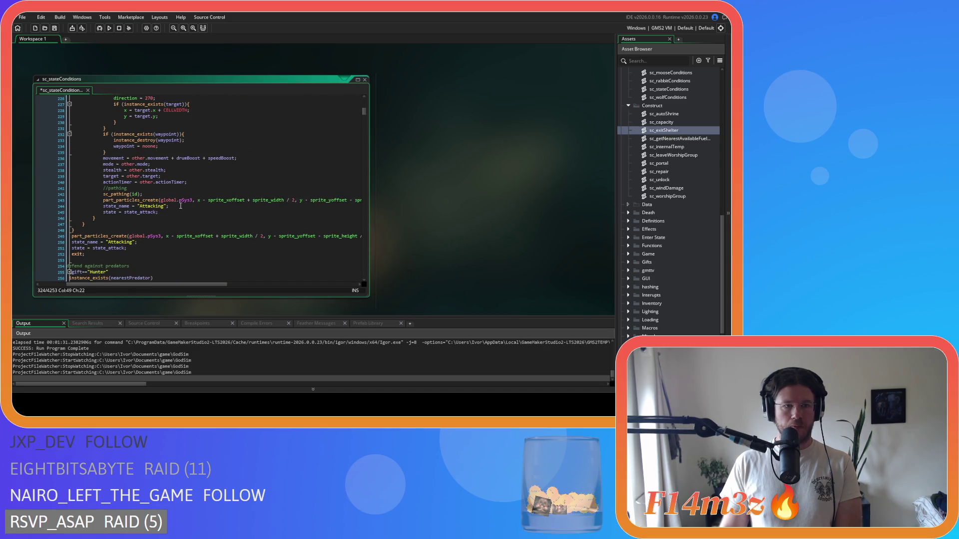
pyautogui.scroll(5, 181, 205)
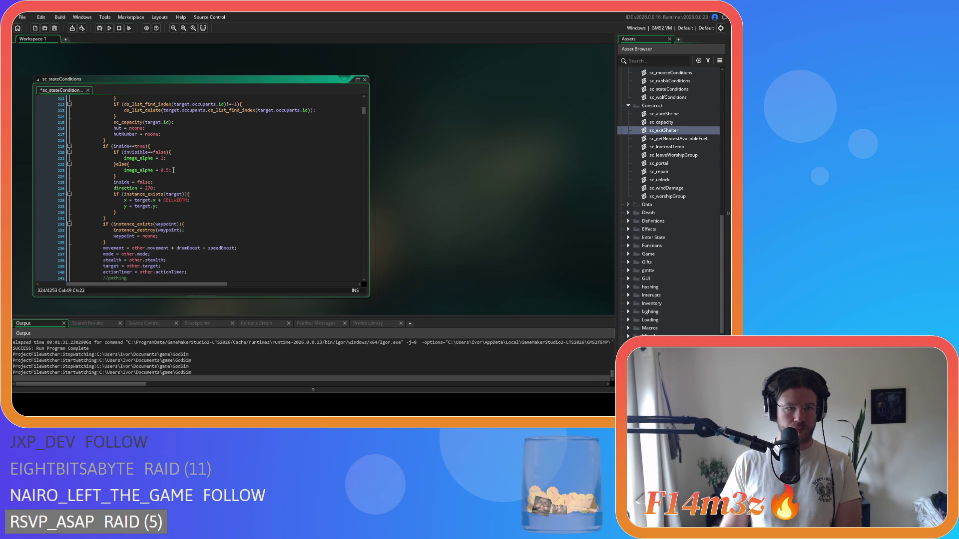
pyautogui.hotkey('ctrl', 's')
# Step: Insert a blank line after line 218, before the guards block's inside==true check
pyautogui.scroll(-12, 198, 227)
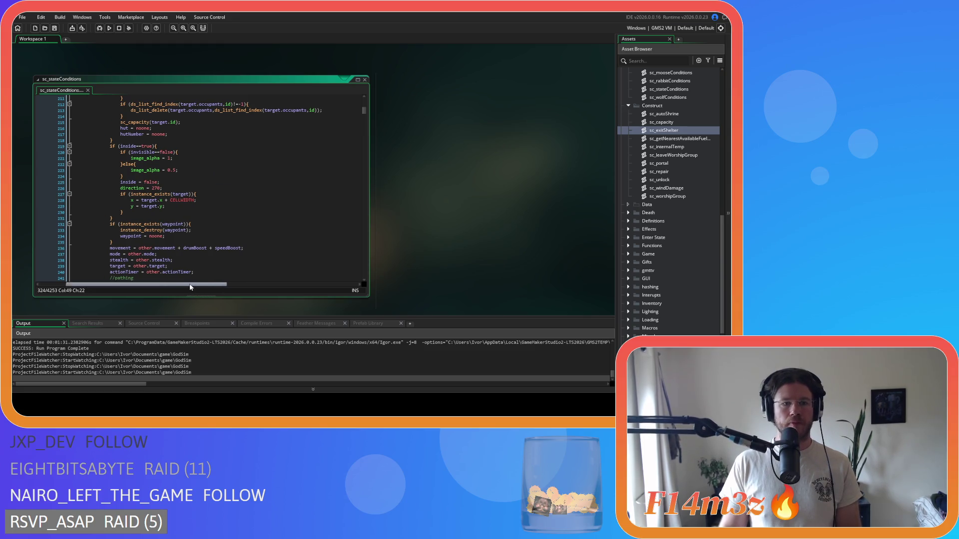
pyautogui.scroll(-11, 197, 227)
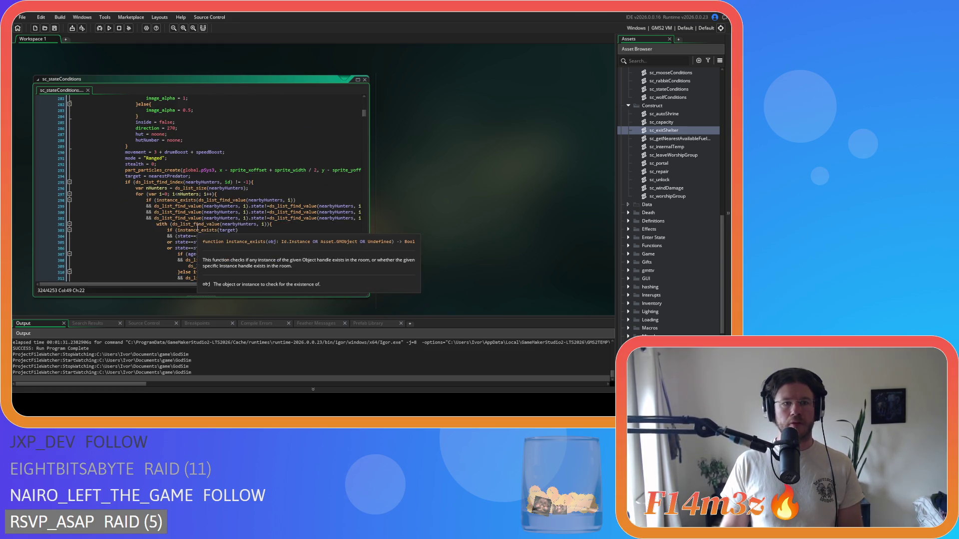
pyautogui.scroll(-13, 198, 227)
pyautogui.scroll(7, 253, 225)
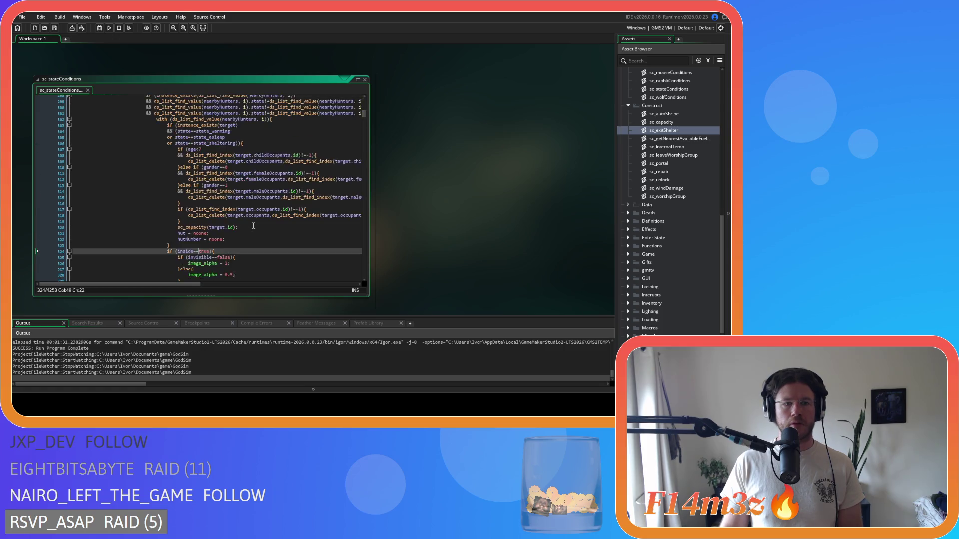
pyautogui.scroll(20, 254, 225)
pyautogui.scroll(17, 213, 221)
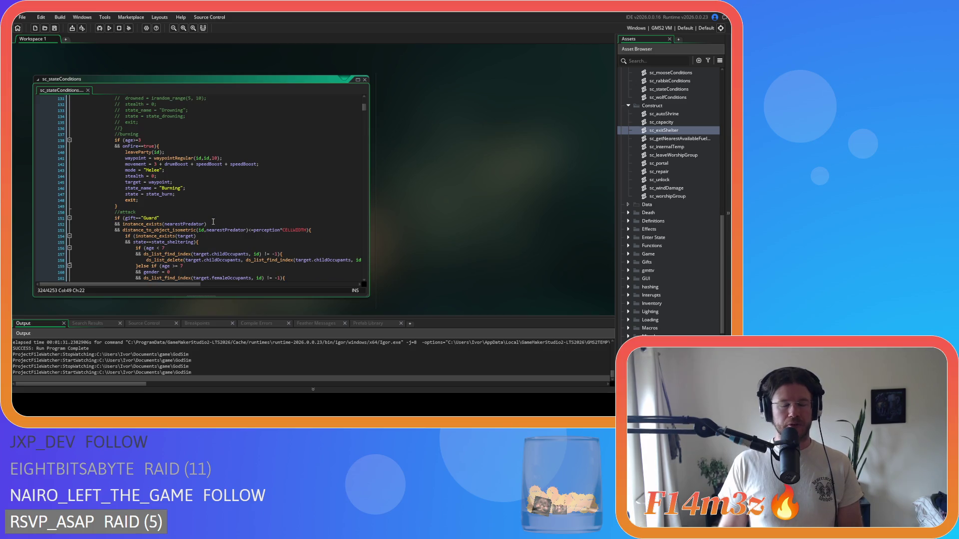
pyautogui.scroll(-14, 214, 222)
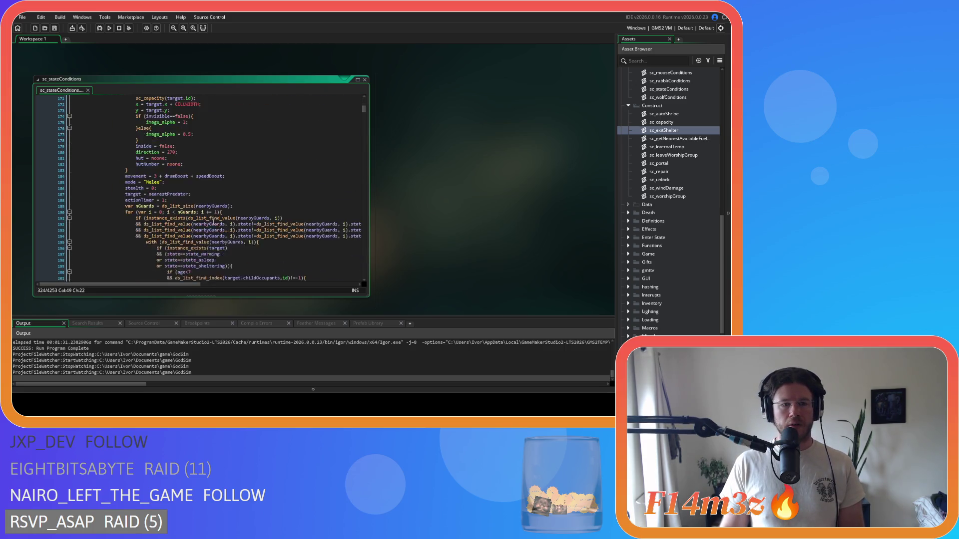
pyautogui.scroll(-10, 213, 221)
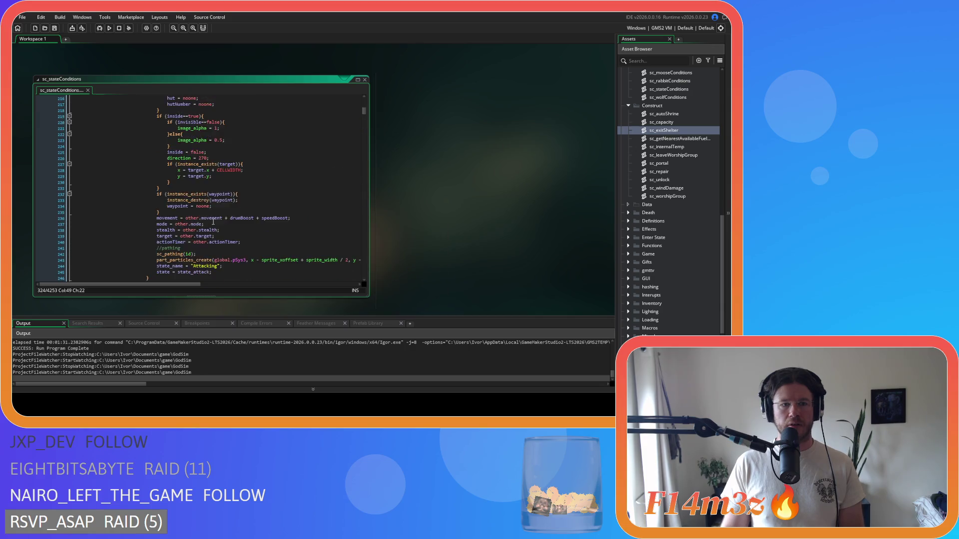
pyautogui.click(193, 183)
pyautogui.press('Return')
pyautogui.scroll(1, 254, 208)
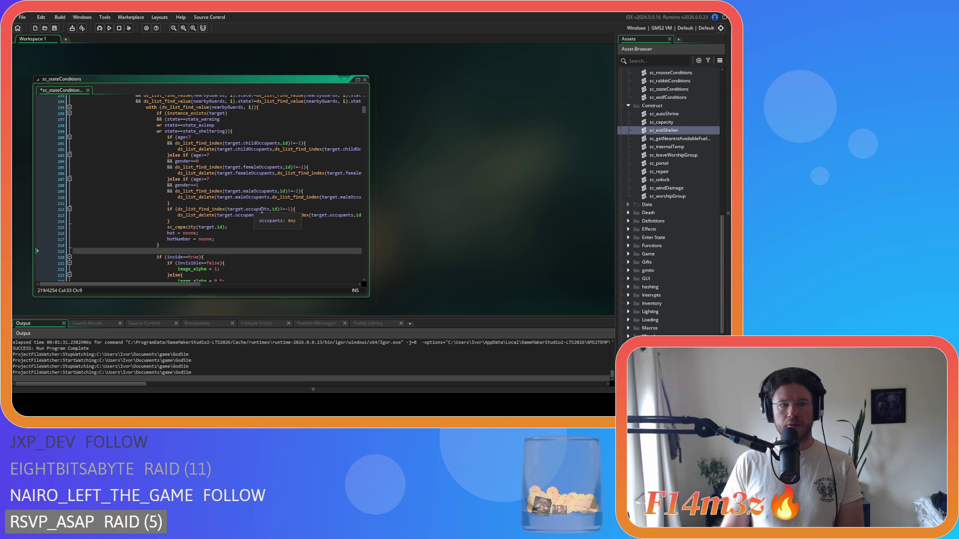
pyautogui.scroll(-3, 678, 226)
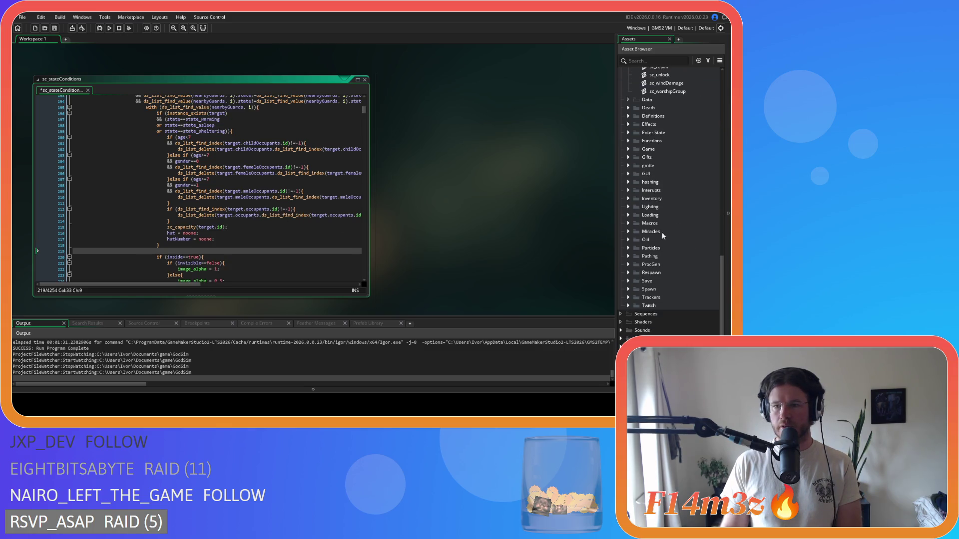
pyautogui.scroll(-2, 630, 188)
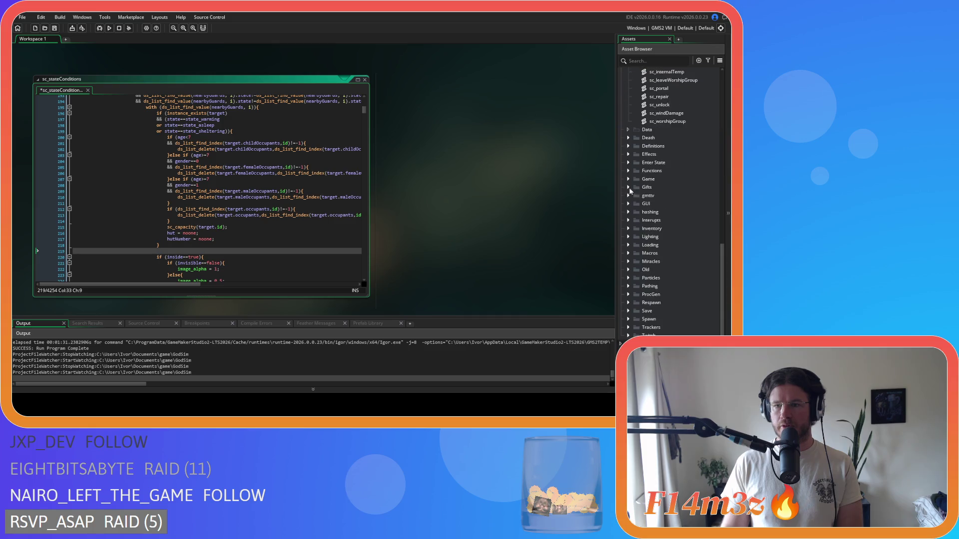
# Step: Open the sc_bleedInterupt script from the Interupts folder
pyautogui.click(629, 221)
pyautogui.doubleClick(684, 235)
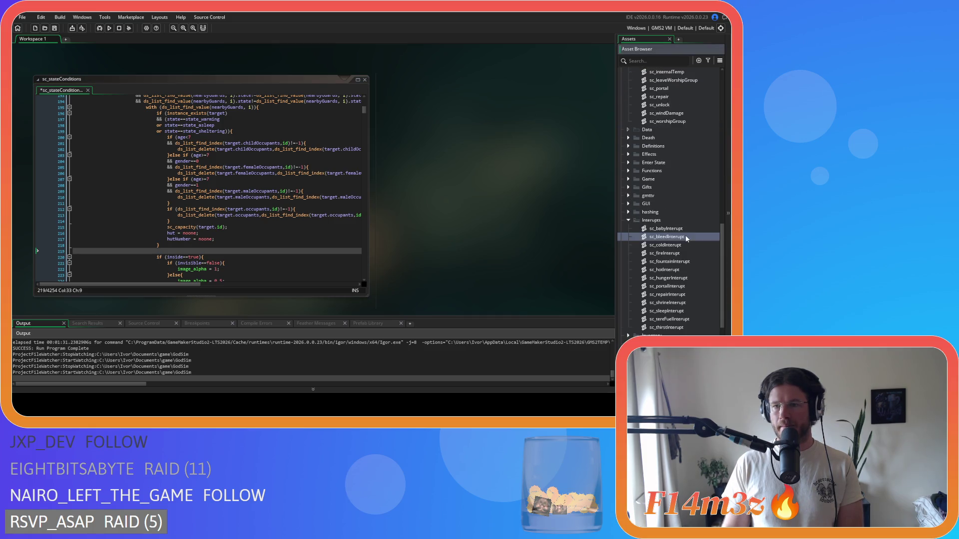
pyautogui.moveTo(367, 106); pyautogui.dragTo(370, 213)
# Step: Copy the campfire/drum/store removal block on lines 125–132, then collapse the sc_bleedInterupt window
pyautogui.moveTo(113, 165); pyautogui.dragTo(102, 125)
pyautogui.rightClick(122, 139)
pyautogui.click(154, 151)
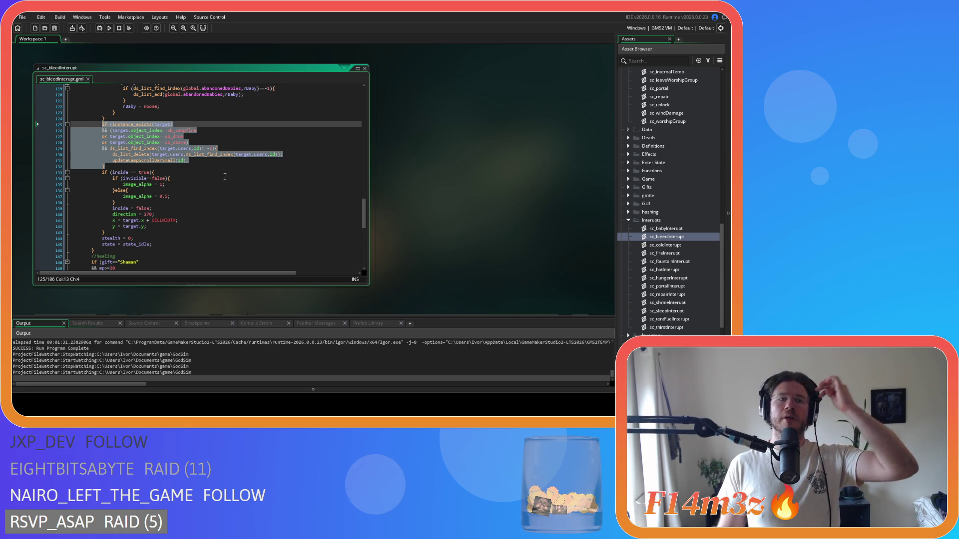
pyautogui.rightClick(148, 150)
pyautogui.click(175, 160)
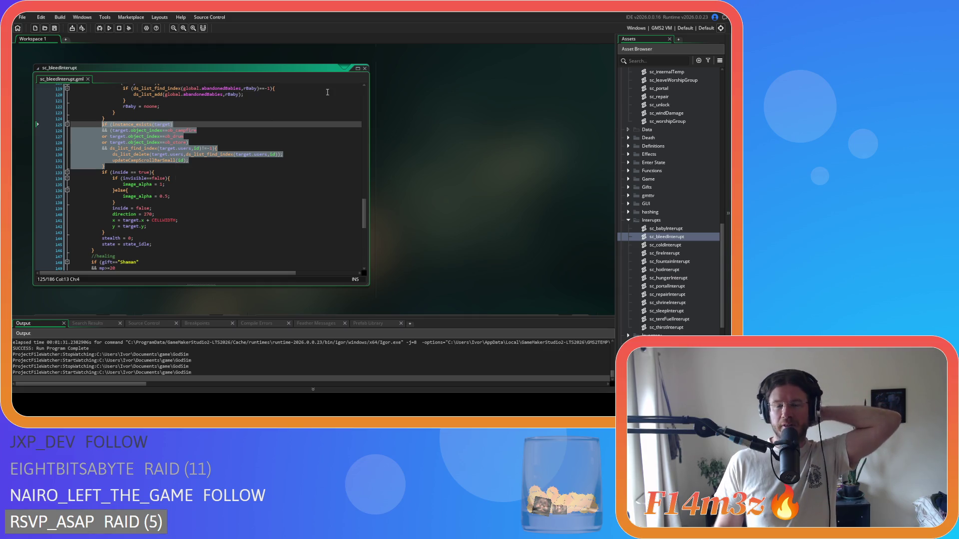
pyautogui.doubleClick(352, 68)
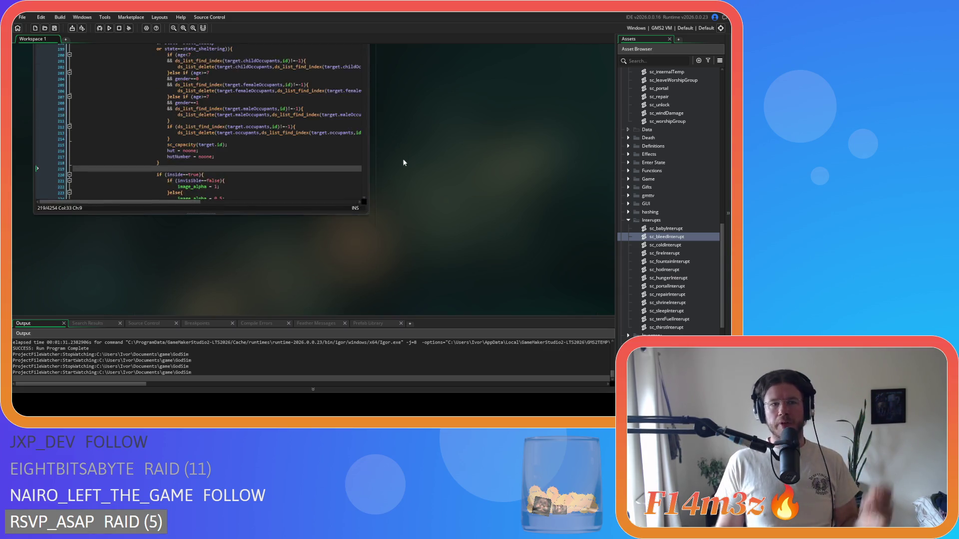
# Step: Paste the campfire/store removal block after the first shelter-exit code and indent it one level
pyautogui.scroll(20, 262, 203)
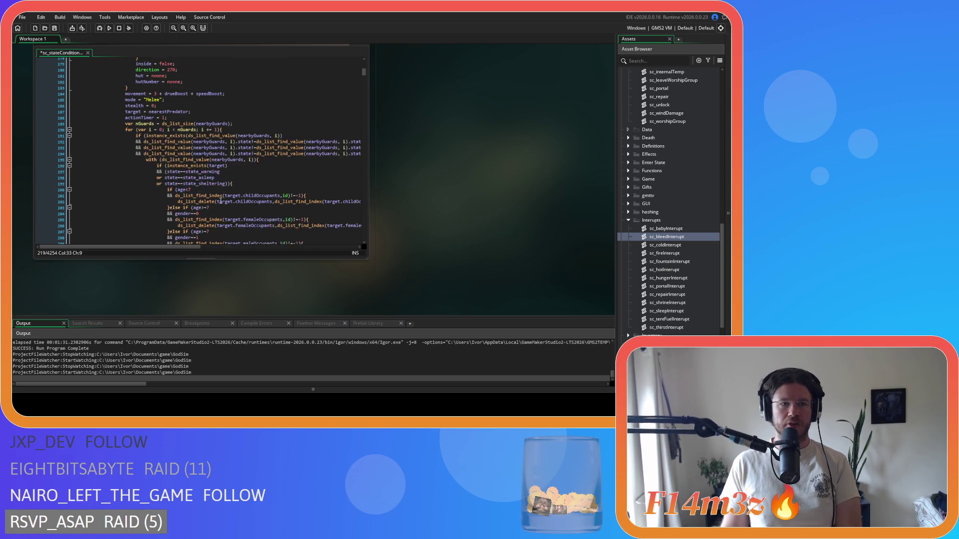
pyautogui.scroll(-20, 220, 200)
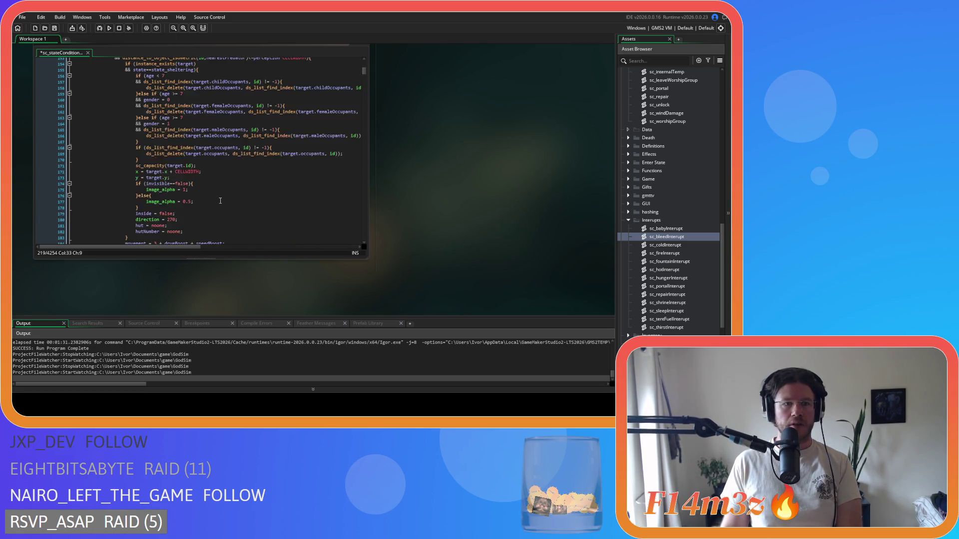
pyautogui.click(172, 168)
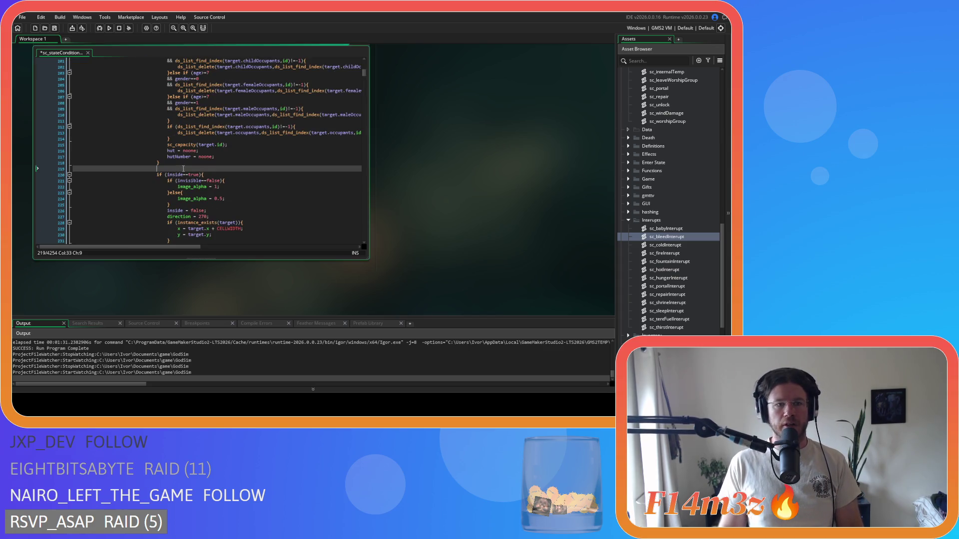
pyautogui.hotkey('ctrl', 'v')
pyautogui.moveTo(114, 211); pyautogui.dragTo(36, 175)
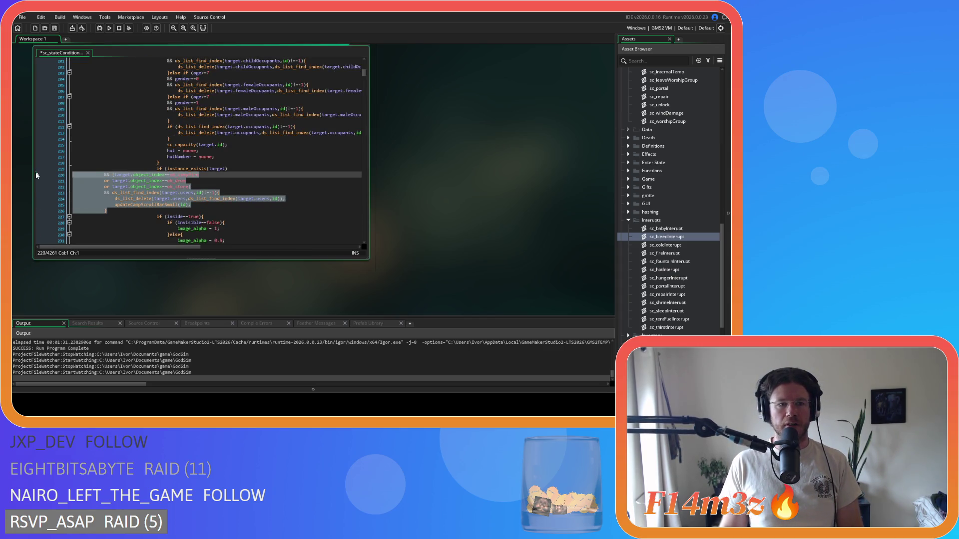
pyautogui.press('Tab')
pyautogui.press('Tab')
pyautogui.press('Tab')
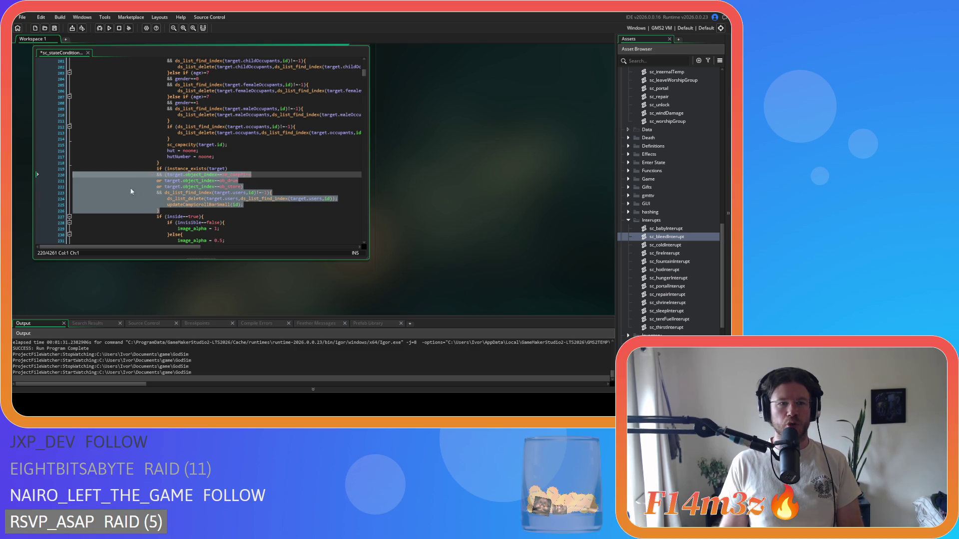
pyautogui.click(242, 205)
# Step: Review the inside==true check, the alpha/position reset and the target.users deletion line
pyautogui.scroll(-3, 241, 204)
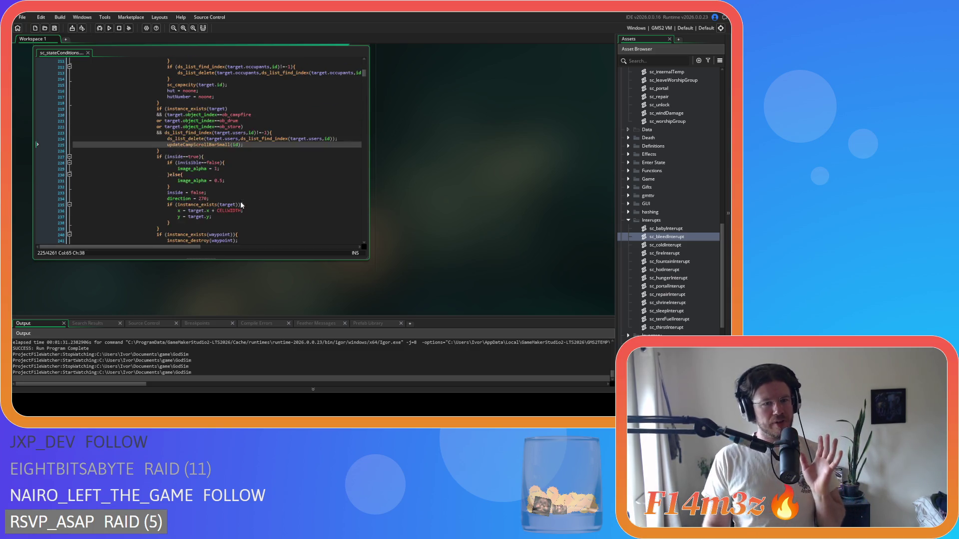
pyautogui.moveTo(189, 156); pyautogui.dragTo(220, 170)
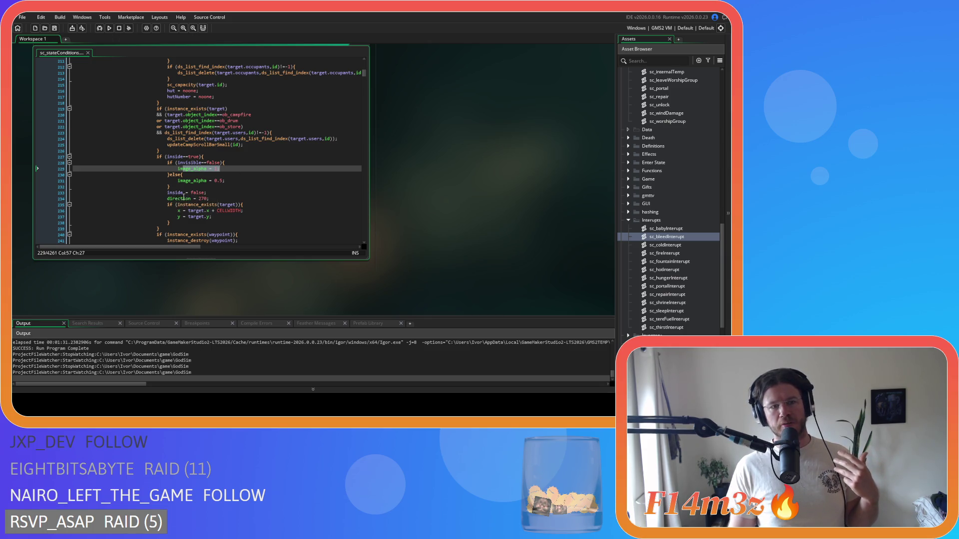
pyautogui.moveTo(178, 216); pyautogui.dragTo(212, 216)
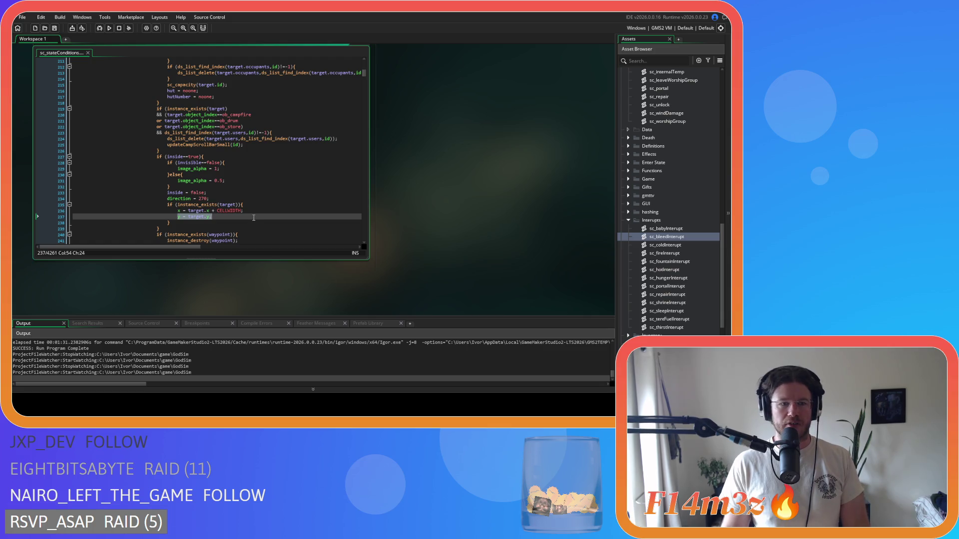
pyautogui.scroll(3, 257, 214)
pyautogui.moveTo(167, 198); pyautogui.dragTo(238, 199)
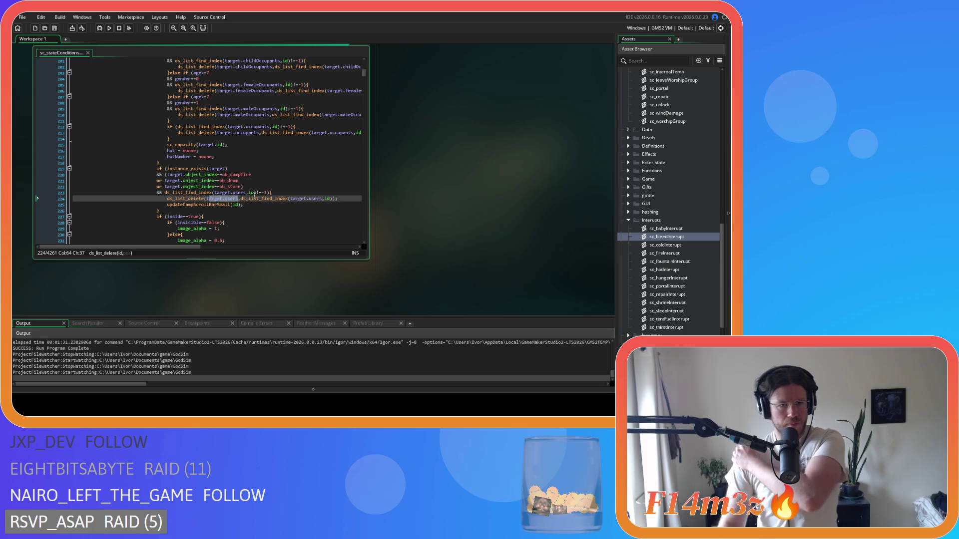
# Step: Delete the ob_drum condition line from the pasted block and save the script
pyautogui.click(252, 180)
pyautogui.hotkey('shift', 'Home')
pyautogui.press('BackSpace')
pyautogui.press('BackSpace')
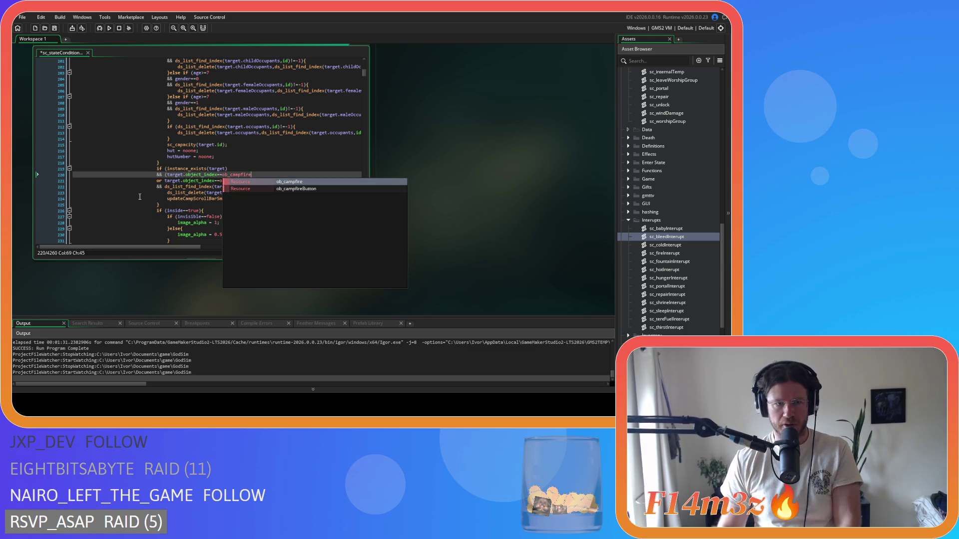
pyautogui.press('Escape')
pyautogui.hotkey('ctrl', 's')
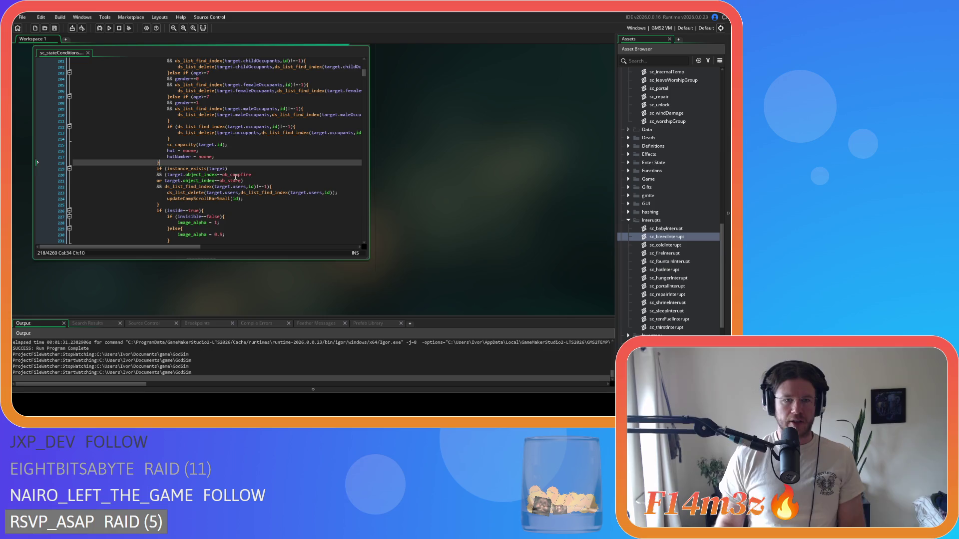
# Step: Check the ob_store and ob_campfire conditions, then select the whole campfire/store removal block
pyautogui.moveTo(183, 180); pyautogui.dragTo(278, 193)
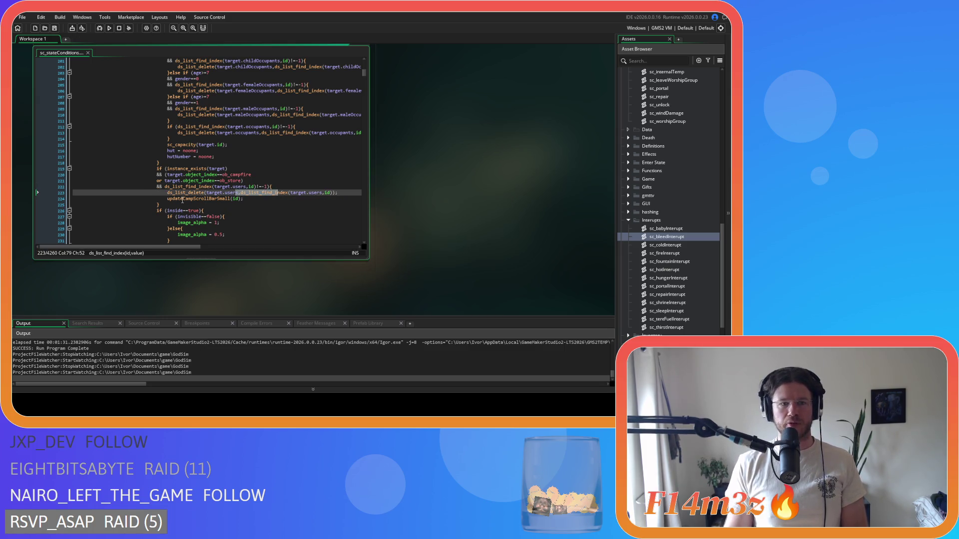
pyautogui.moveTo(182, 199); pyautogui.dragTo(255, 201)
pyautogui.moveTo(168, 198); pyautogui.dragTo(246, 201)
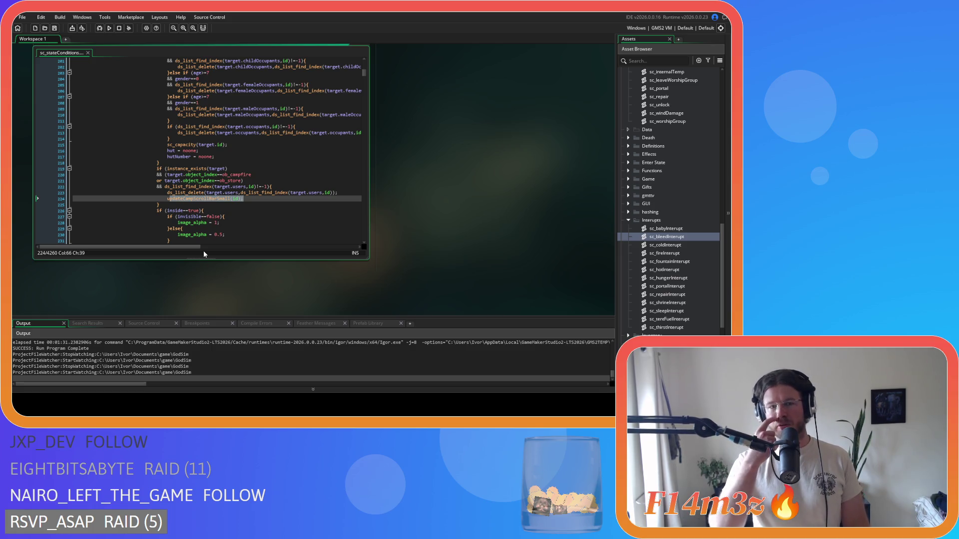
pyautogui.click(204, 203)
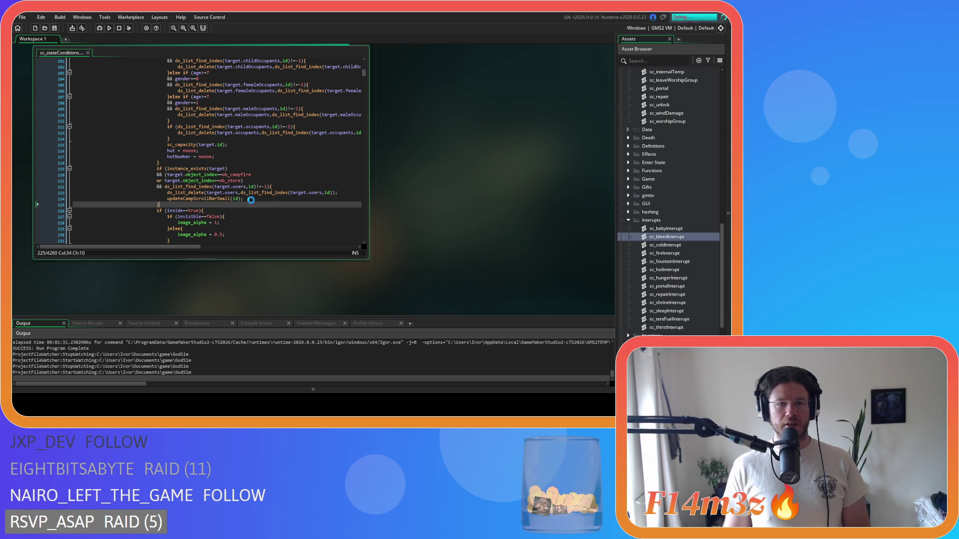
pyautogui.click(267, 197)
pyautogui.scroll(1, 265, 205)
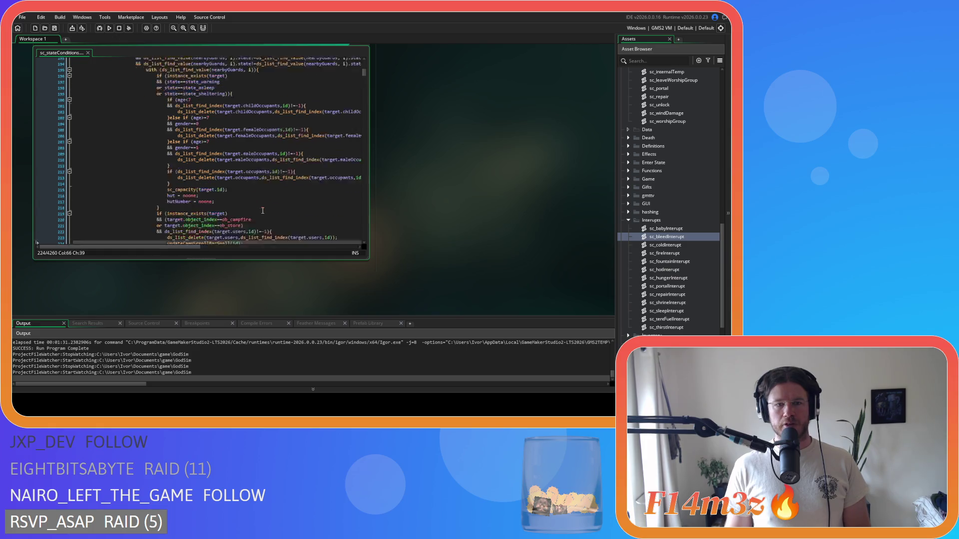
pyautogui.scroll(-3, 263, 210)
pyautogui.scroll(1, 179, 177)
pyautogui.click(265, 159)
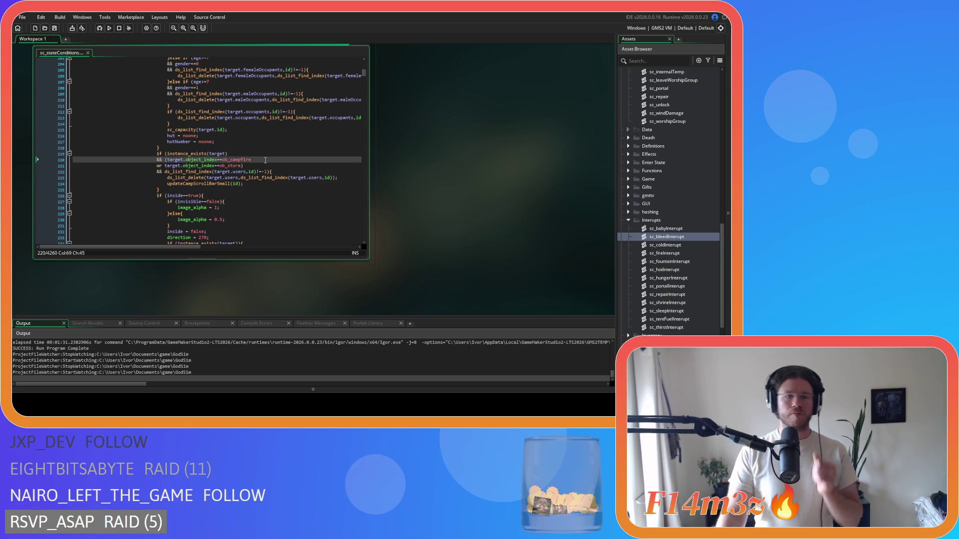
pyautogui.scroll(3, 265, 160)
pyautogui.scroll(-3, 265, 160)
pyautogui.moveTo(168, 189); pyautogui.dragTo(157, 154)
# Step: Copy the campfire/store removal block, paste it after the hunters' shelter-exit code, and save
pyautogui.rightClick(199, 181)
pyautogui.press('Escape')
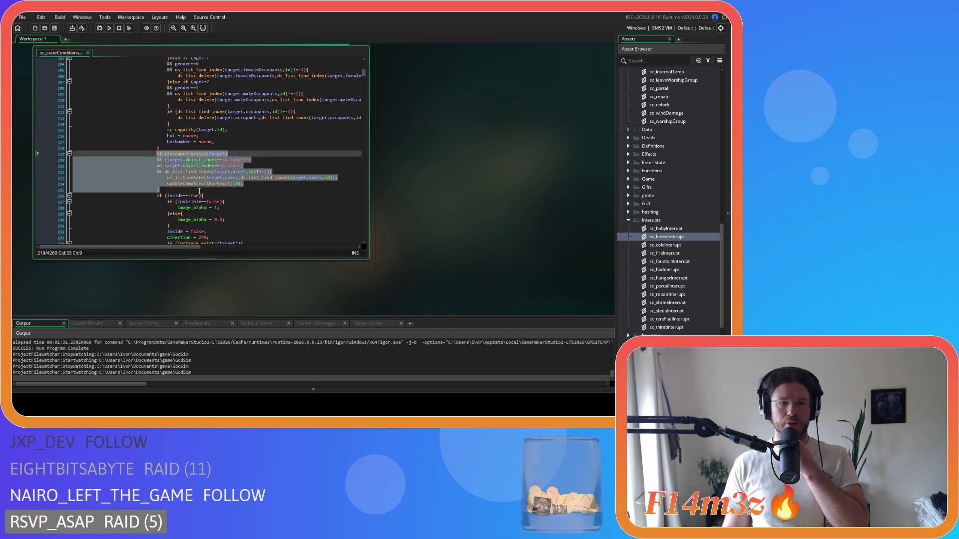
pyautogui.scroll(-15, 199, 189)
pyautogui.scroll(-16, 199, 190)
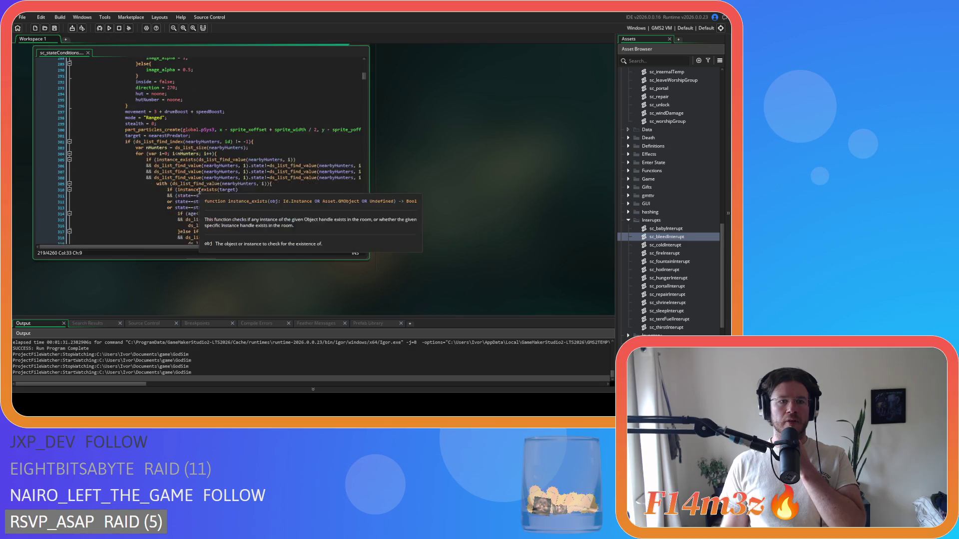
pyautogui.scroll(6, 210, 195)
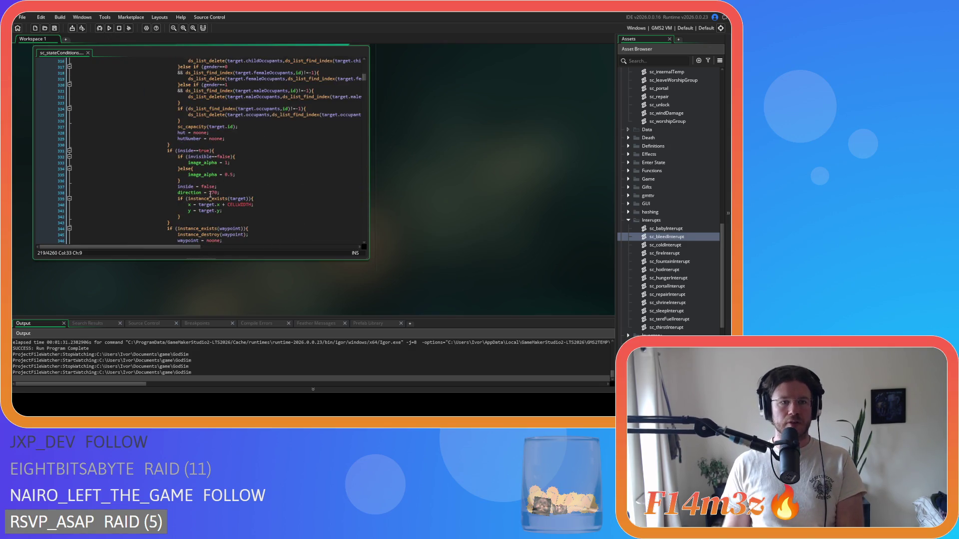
pyautogui.click(179, 204)
pyautogui.scroll(-2, 249, 216)
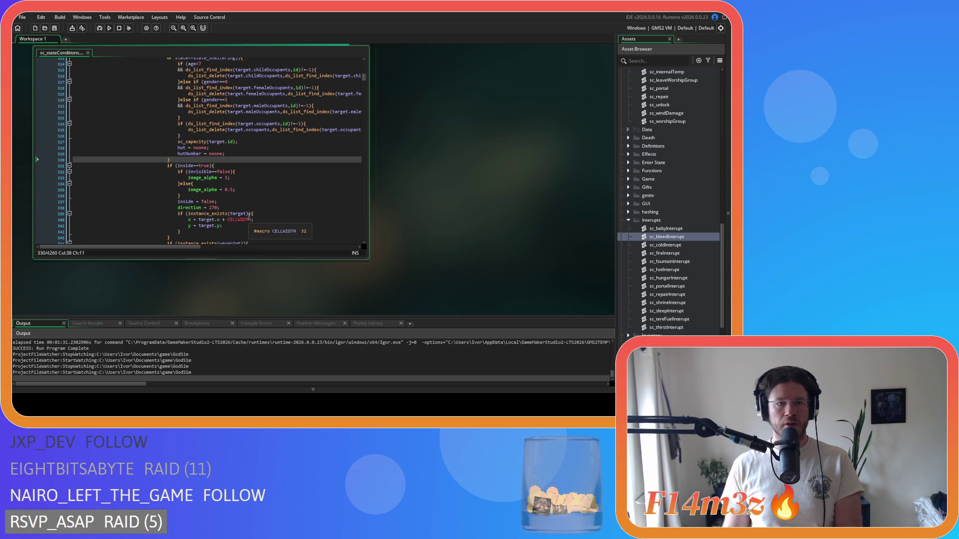
pyautogui.hotkey('ctrl', 'v')
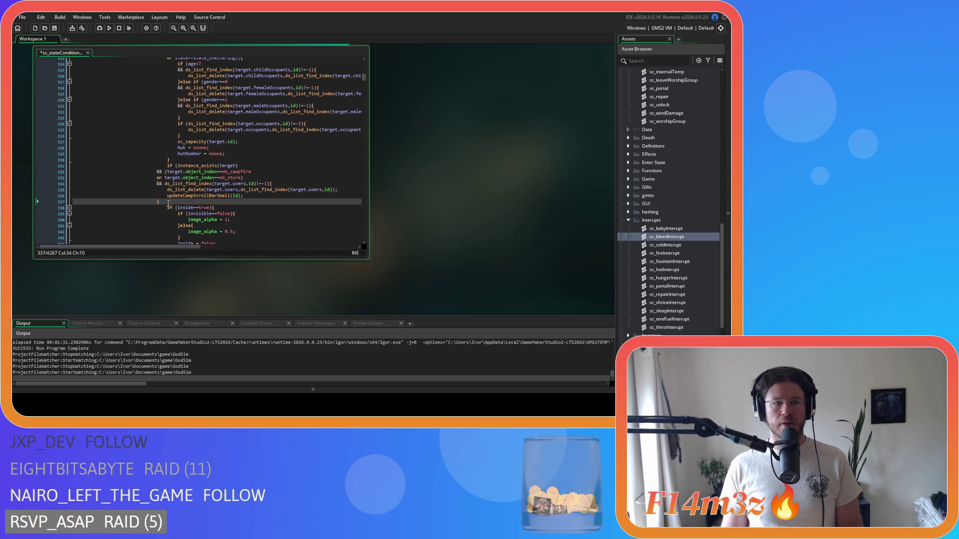
pyautogui.moveTo(163, 202); pyautogui.dragTo(125, 172)
pyautogui.hotkey('ctrl', 's')
pyautogui.scroll(12, 229, 208)
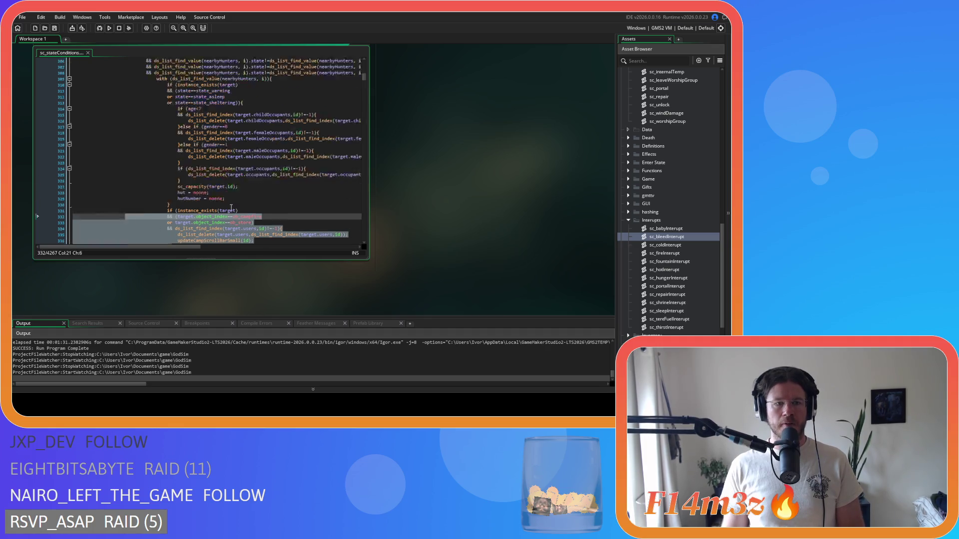
pyautogui.scroll(20, 230, 208)
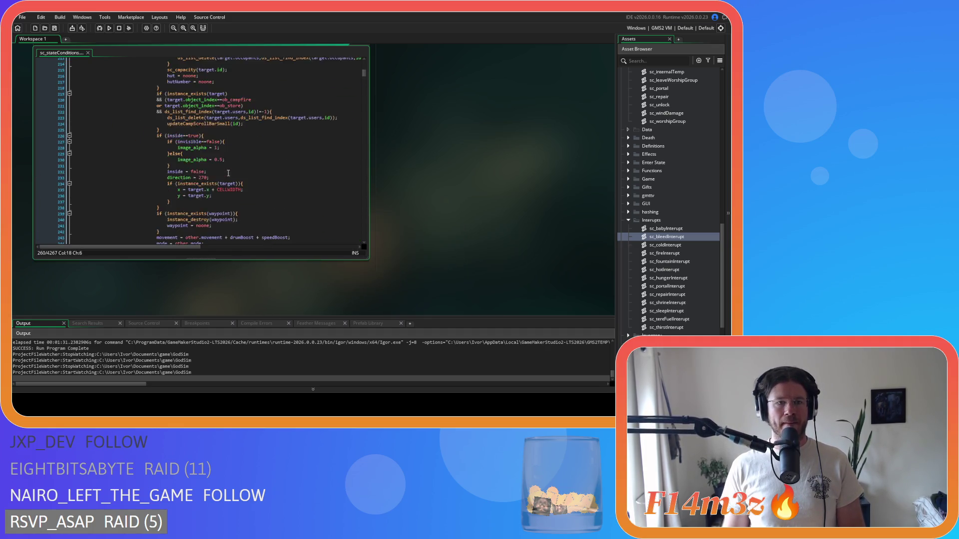
pyautogui.scroll(20, 228, 173)
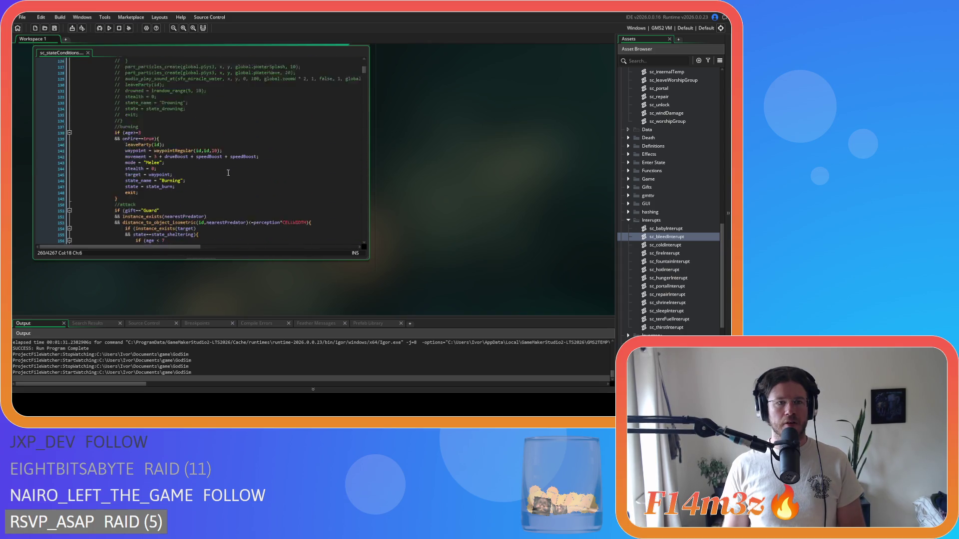
# Step: Check the Guard attack conditions, then select its shelter-exit code from line 184 up to 157
pyautogui.click(237, 157)
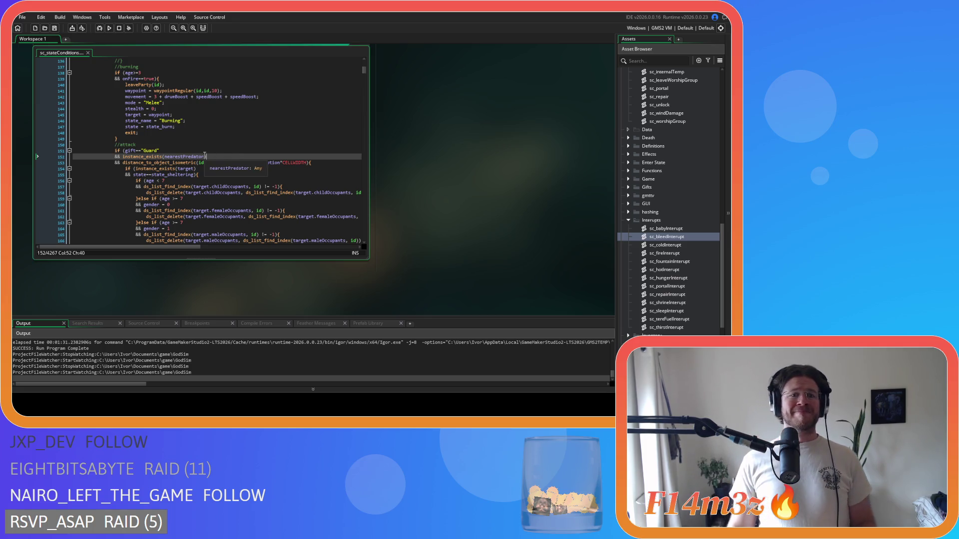
pyautogui.click(226, 162)
pyautogui.scroll(-3, 224, 167)
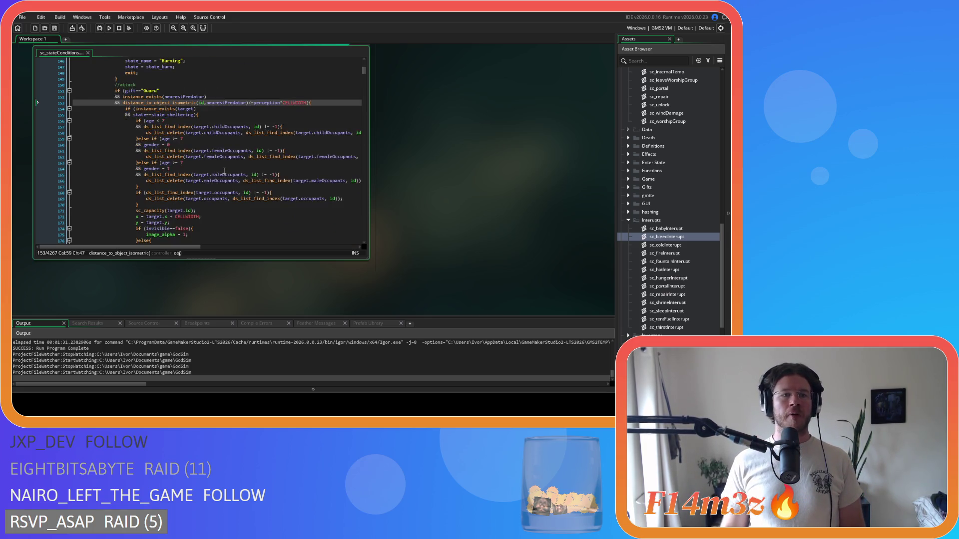
pyautogui.click(195, 121)
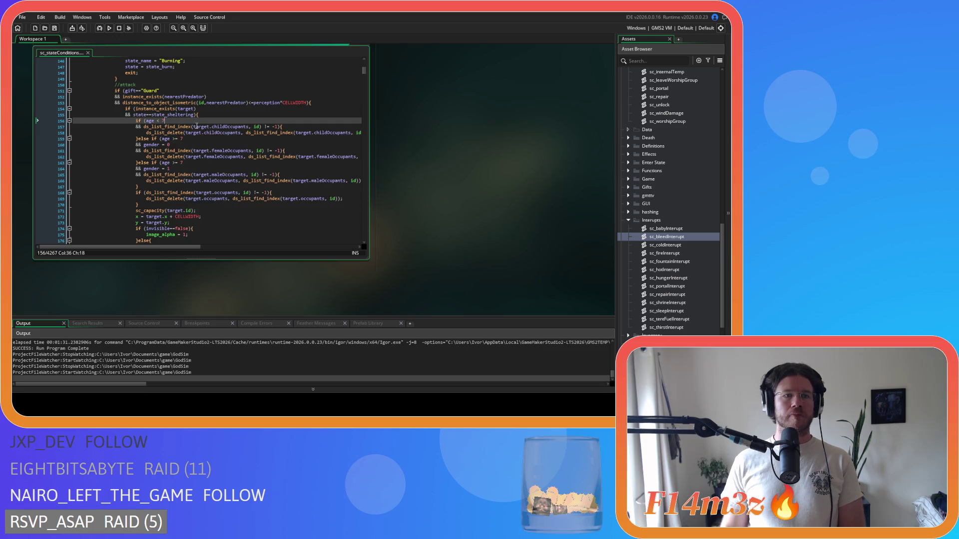
pyautogui.scroll(15, 194, 131)
pyautogui.scroll(-15, 194, 133)
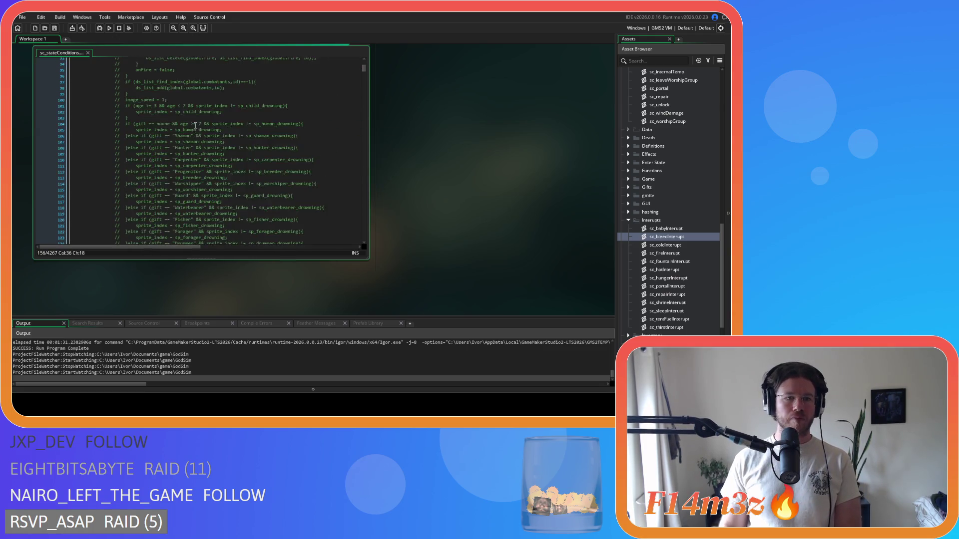
pyautogui.scroll(-8, 195, 125)
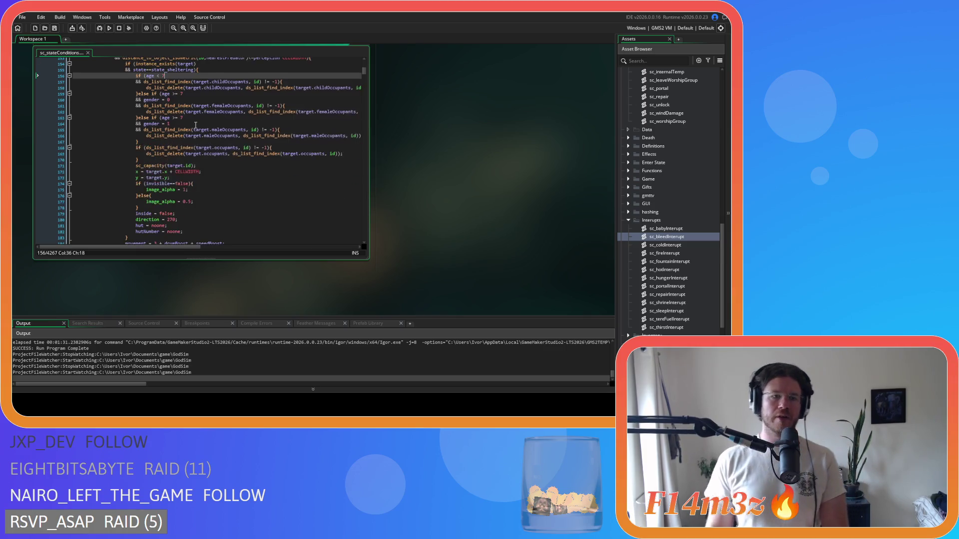
pyautogui.moveTo(136, 165)
pyautogui.mouseDown()
pyautogui.moveTo(135, 132)
pyautogui.moveTo(161, 215)
pyautogui.moveTo(165, 200)
pyautogui.moveTo(135, 133)
pyautogui.mouseUp()
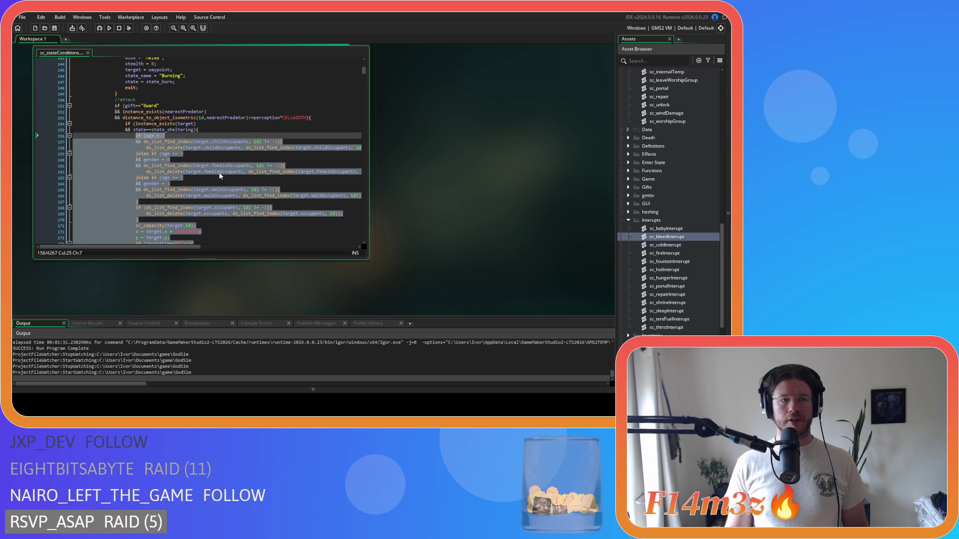
# Step: Replace the Guard branch's selected shelter-exit block with exitShelter(id)
pyautogui.write('exitS')
pyautogui.press('Return')
pyautogui.write('id)')
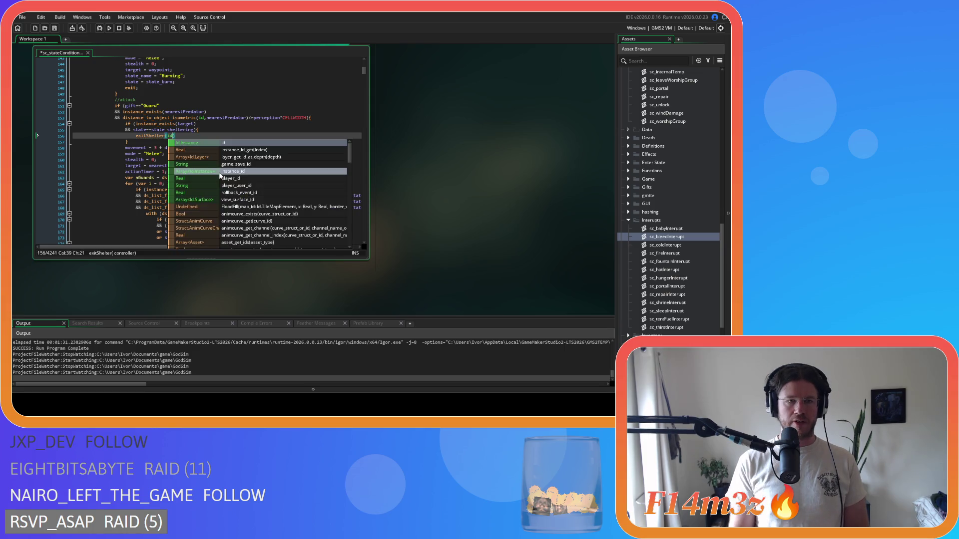
pyautogui.hotkey('shift', 'Home')
pyautogui.hotkey('ctrl', 'c')
# Step: Replace the Hunter branch's shelter-exit block with exitShelter(id)
pyautogui.scroll(-5, 262, 150)
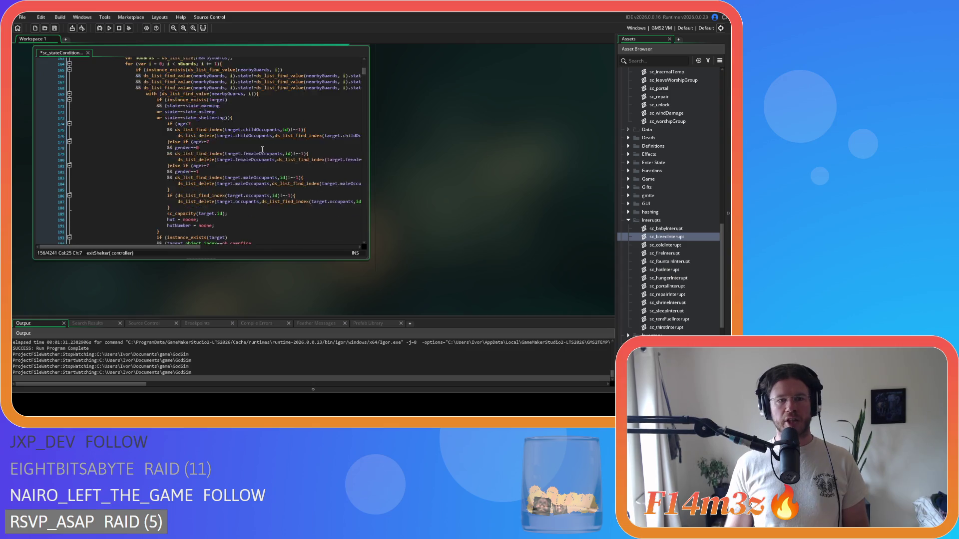
pyautogui.scroll(-4, 262, 149)
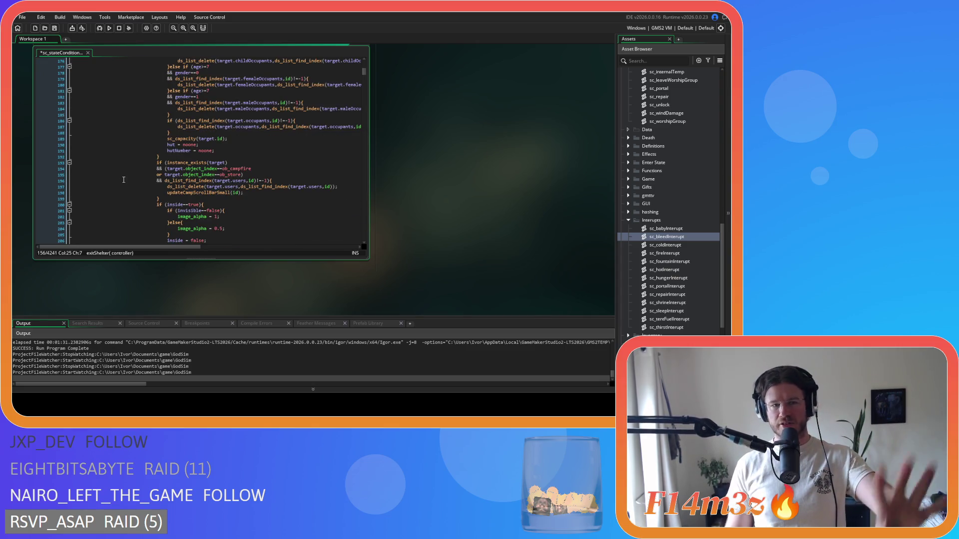
pyautogui.scroll(-15, 123, 179)
pyautogui.scroll(-4, 194, 186)
pyautogui.scroll(-3, 195, 185)
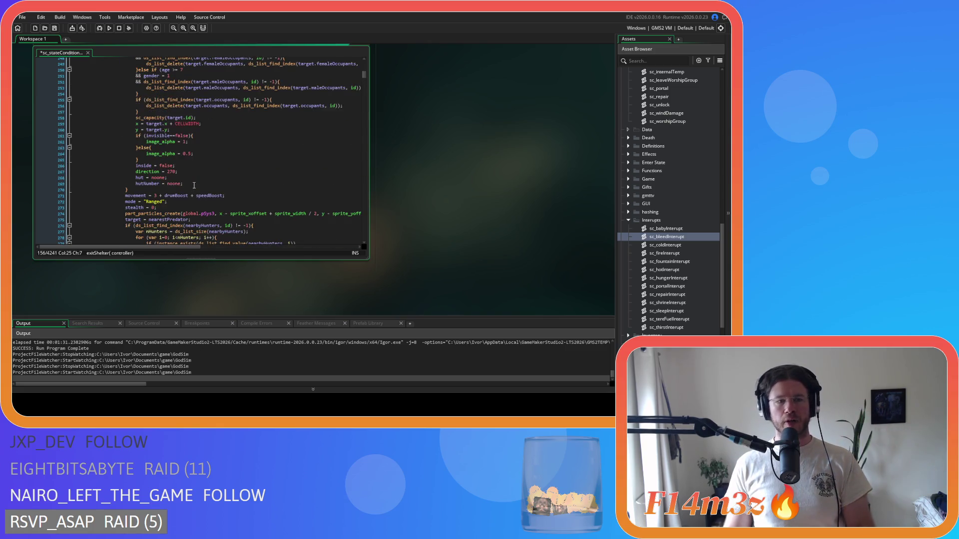
pyautogui.moveTo(190, 185)
pyautogui.mouseDown()
pyautogui.moveTo(145, 57)
pyautogui.moveTo(135, 123)
pyautogui.mouseUp()
pyautogui.press('BackSpace')
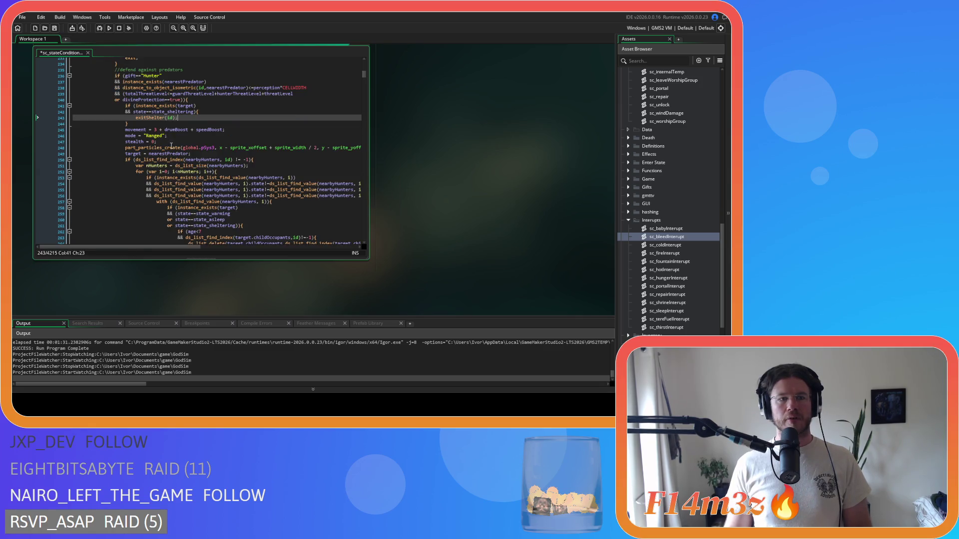
# Step: Replace the Shaman branch's shelter-exit block with exitShelter(id)
pyautogui.scroll(-8, 193, 149)
pyautogui.scroll(-19, 192, 148)
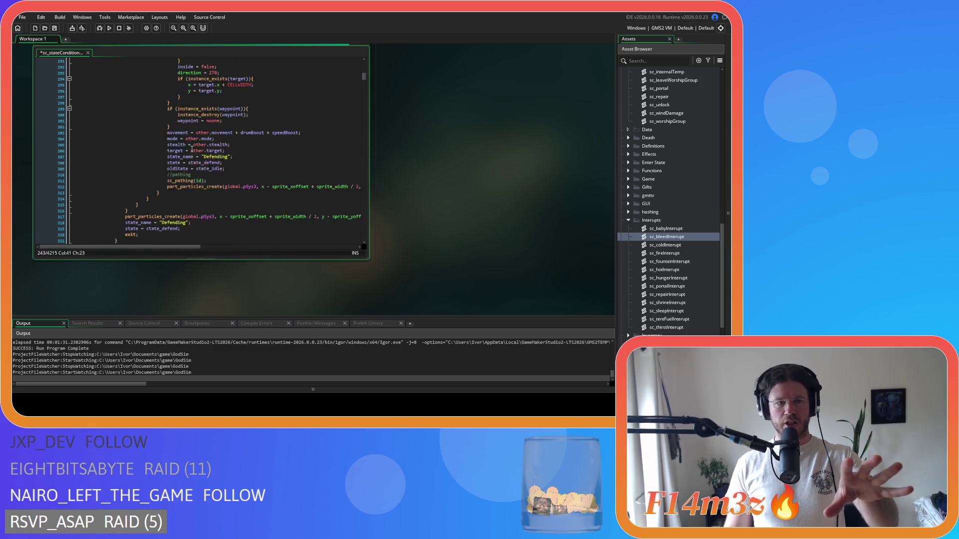
pyautogui.scroll(-4, 191, 149)
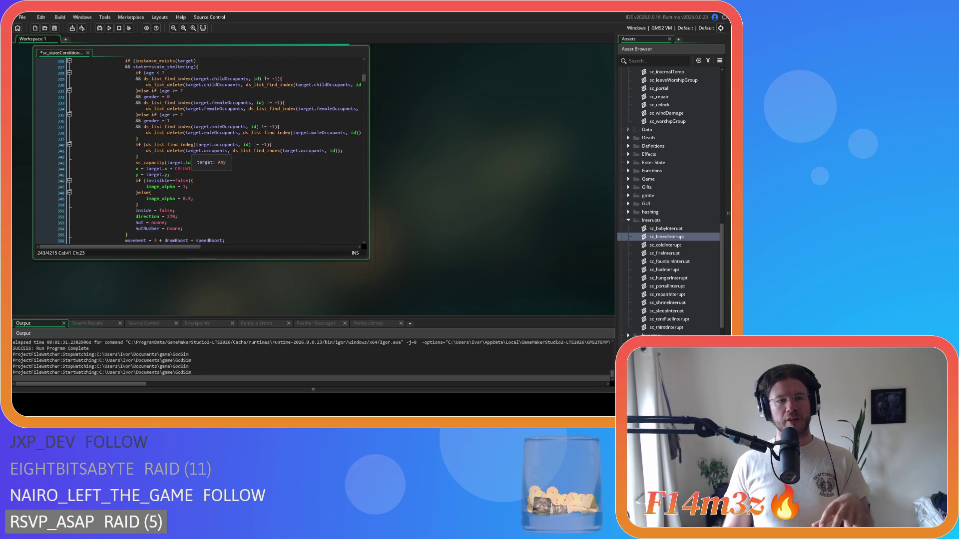
pyautogui.moveTo(187, 229)
pyautogui.mouseDown()
pyautogui.moveTo(150, 196)
pyautogui.moveTo(136, 73)
pyautogui.mouseUp()
pyautogui.hotkey('ctrl', 'v')
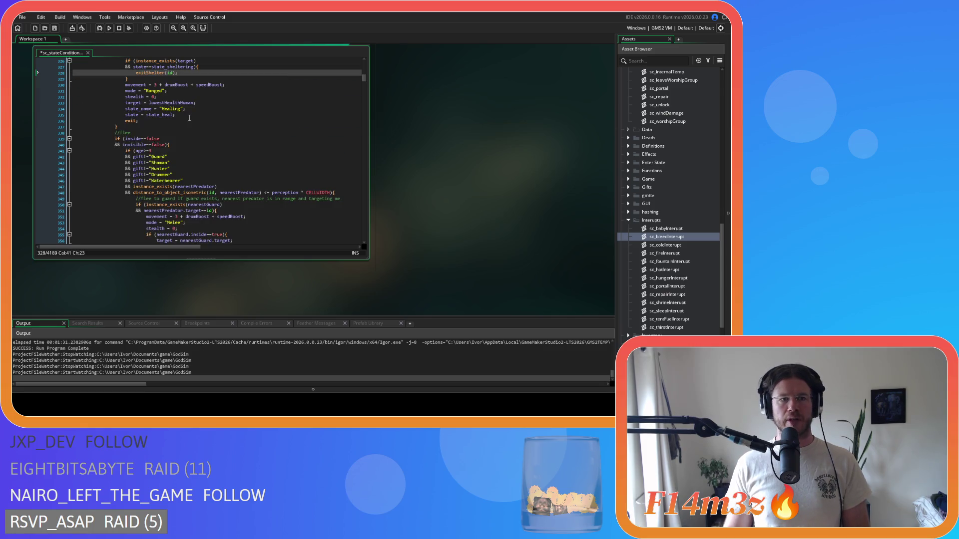
pyautogui.scroll(3, 186, 97)
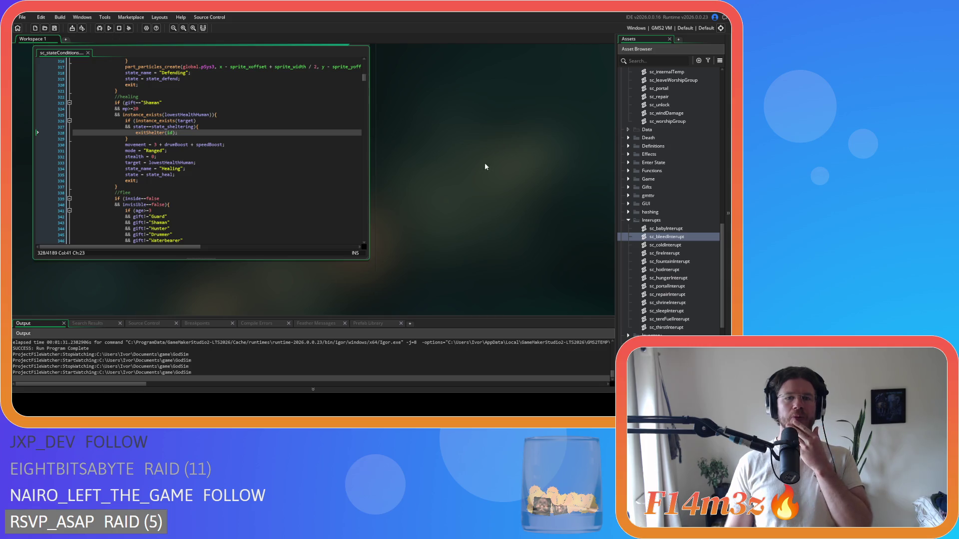
pyautogui.scroll(2, 451, 171)
pyautogui.scroll(3, 677, 121)
pyautogui.scroll(10, 675, 120)
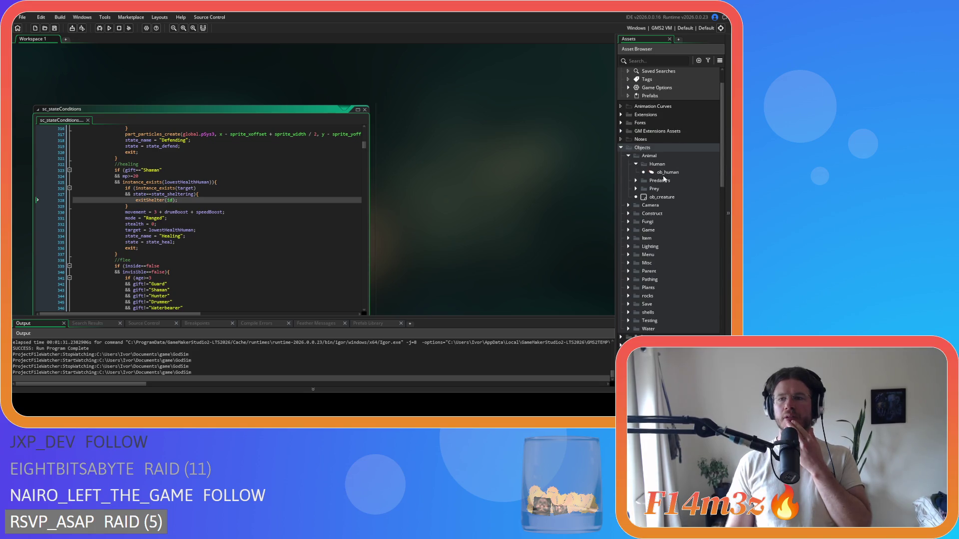
# Step: Open the ob_human object and search its Create code for state_deposit
pyautogui.click(665, 172)
pyautogui.doubleClick(666, 173)
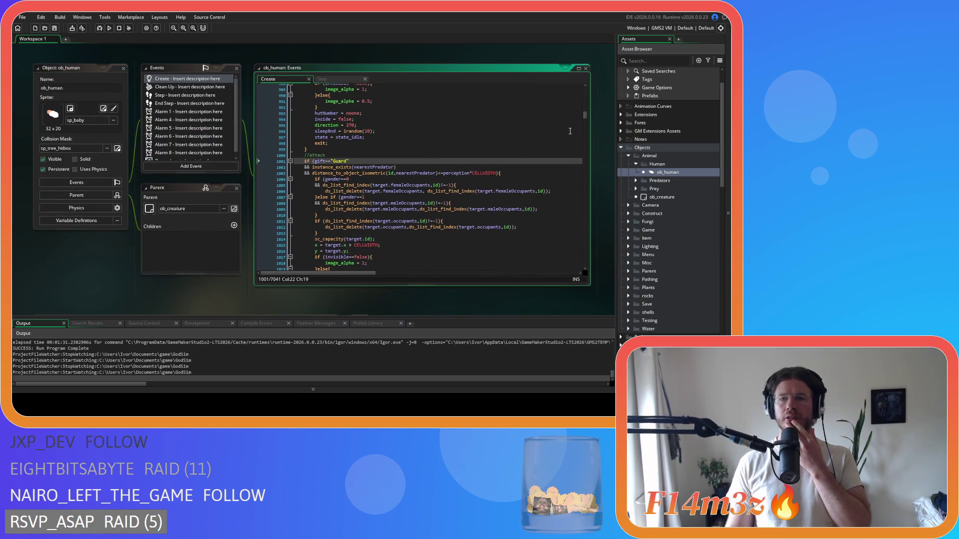
pyautogui.scroll(-10, 564, 125)
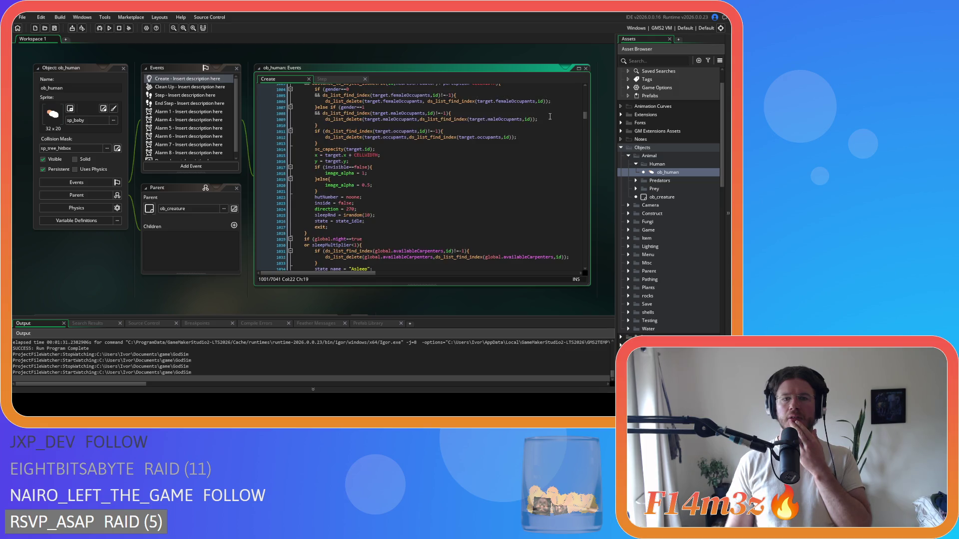
pyautogui.click(516, 142)
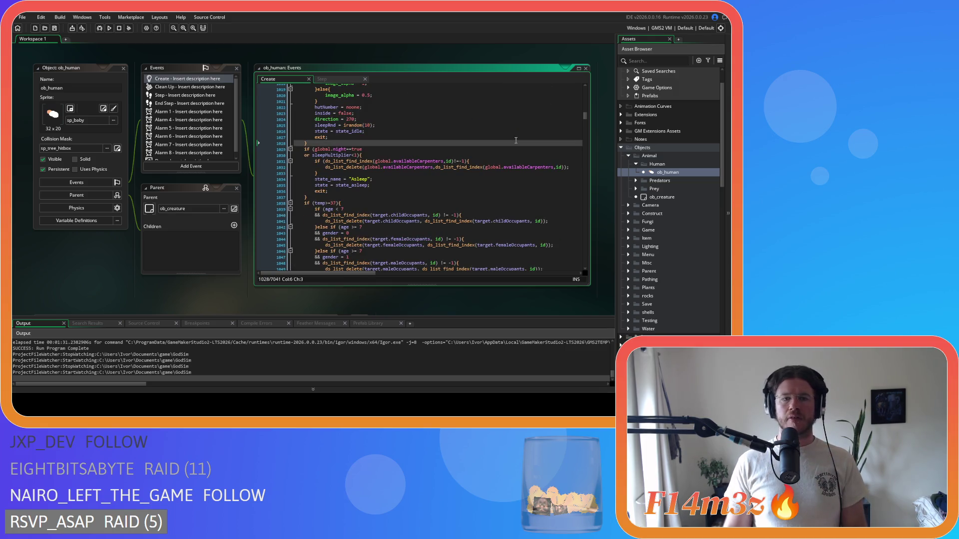
pyautogui.hotkey('ctrl', 'f')
pyautogui.write('state')
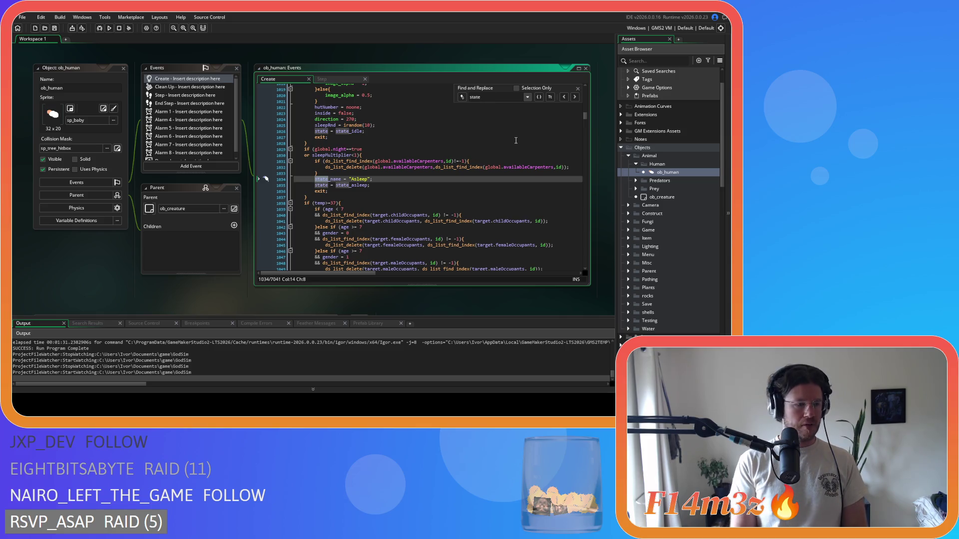
pyautogui.write('shelter')
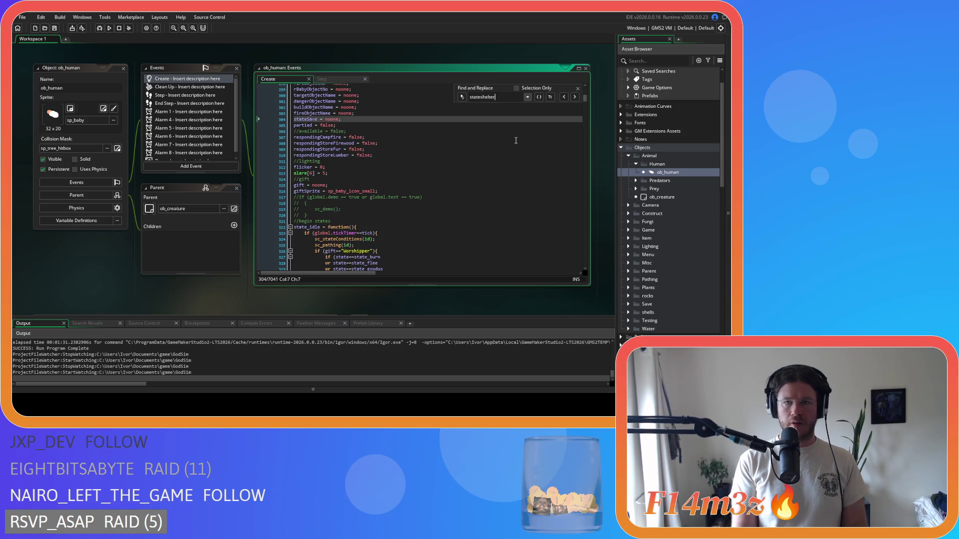
pyautogui.press('BackSpace')
pyautogui.press('BackSpace')
pyautogui.press('BackSpace')
pyautogui.write('deposit')
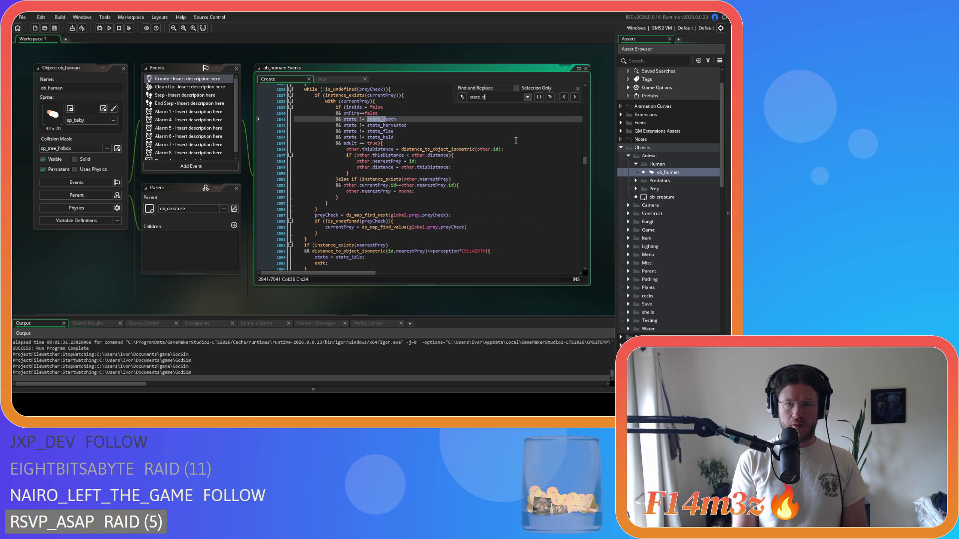
# Step: Look over the state_deposit matches, then close the search panel and the ob_human editor
pyautogui.scroll(-8, 492, 162)
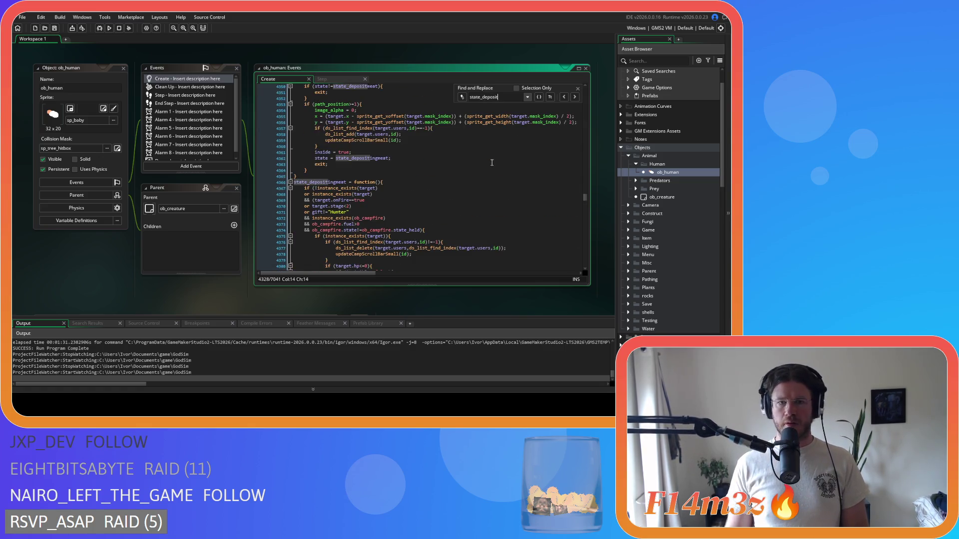
pyautogui.click(578, 89)
pyautogui.scroll(-9, 524, 143)
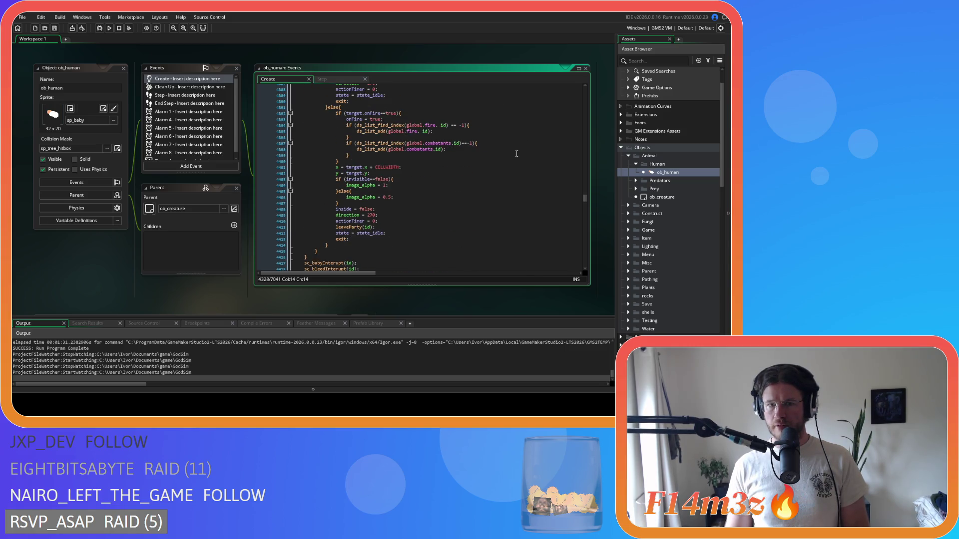
pyautogui.scroll(3, 513, 157)
pyautogui.scroll(-3, 513, 157)
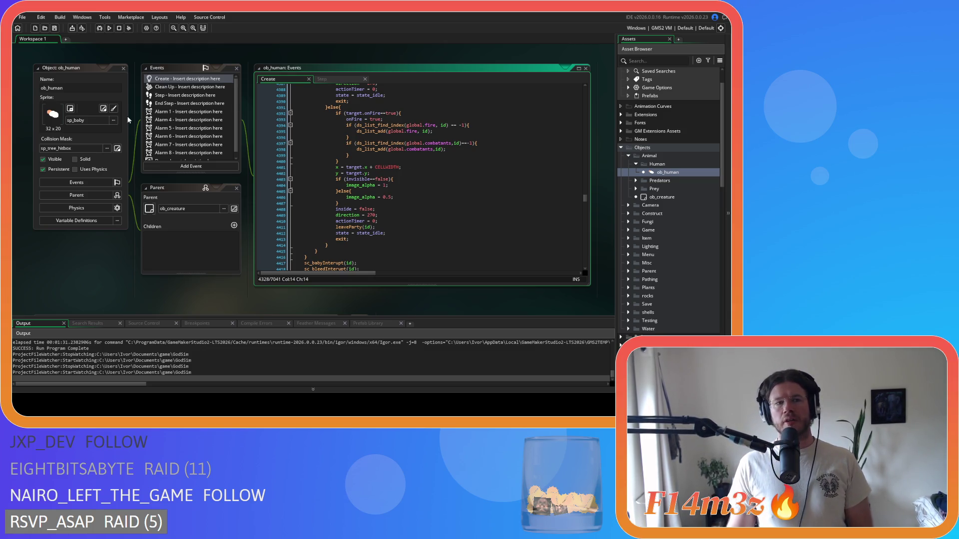
pyautogui.click(123, 68)
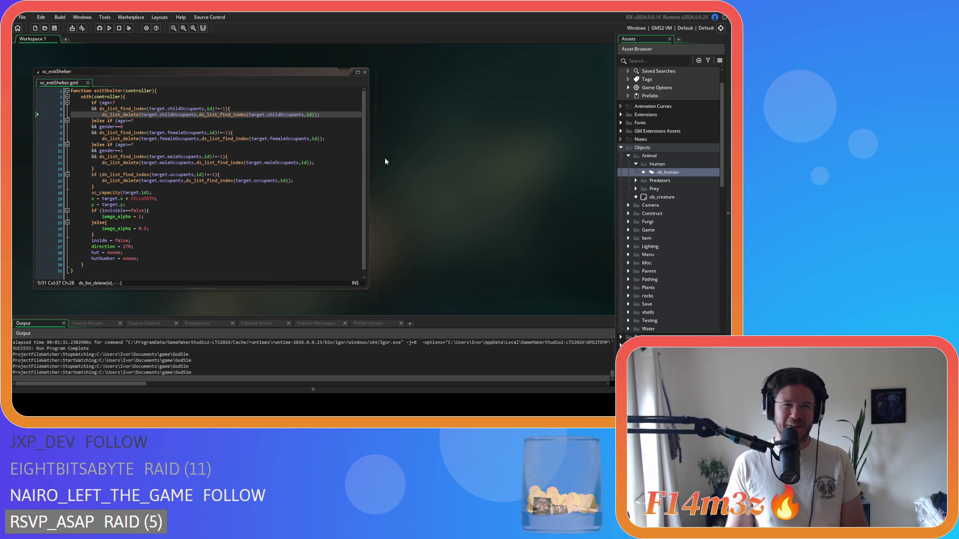
# Step: Find sc_stateConditions under Scripts > Conditions in the Asset Browser and open it
pyautogui.scroll(-3, 404, 165)
pyautogui.scroll(4, 430, 170)
pyautogui.scroll(-7, 690, 195)
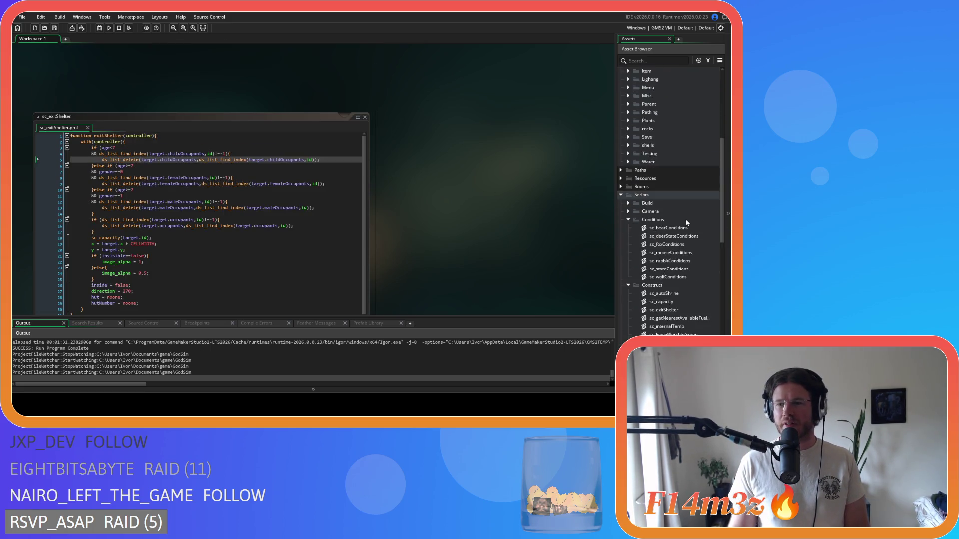
pyautogui.scroll(-1, 446, 214)
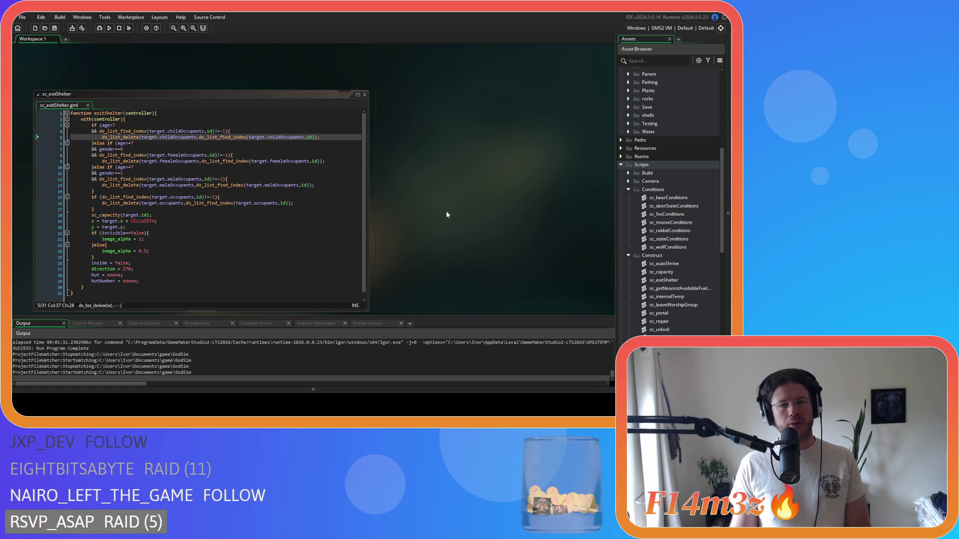
pyautogui.scroll(-1, 447, 214)
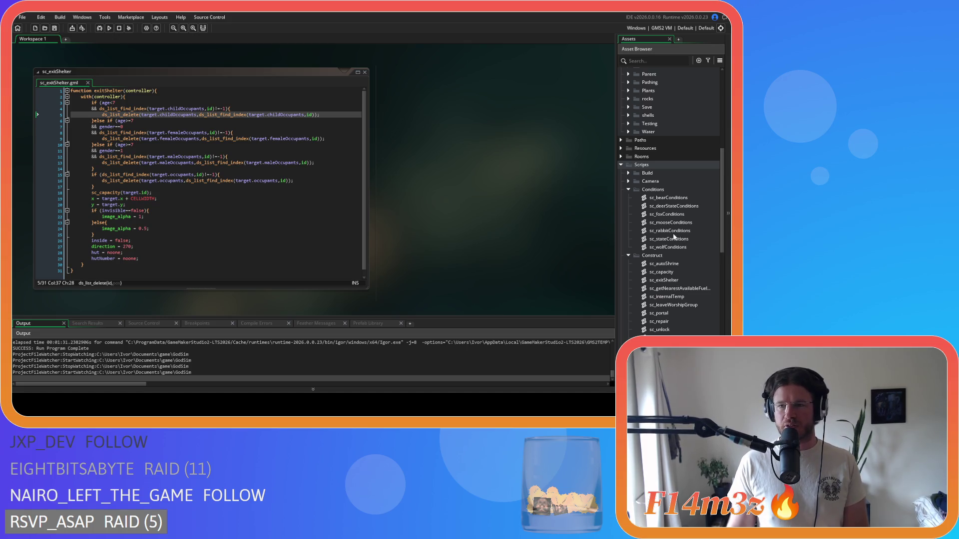
pyautogui.scroll(-2, 679, 242)
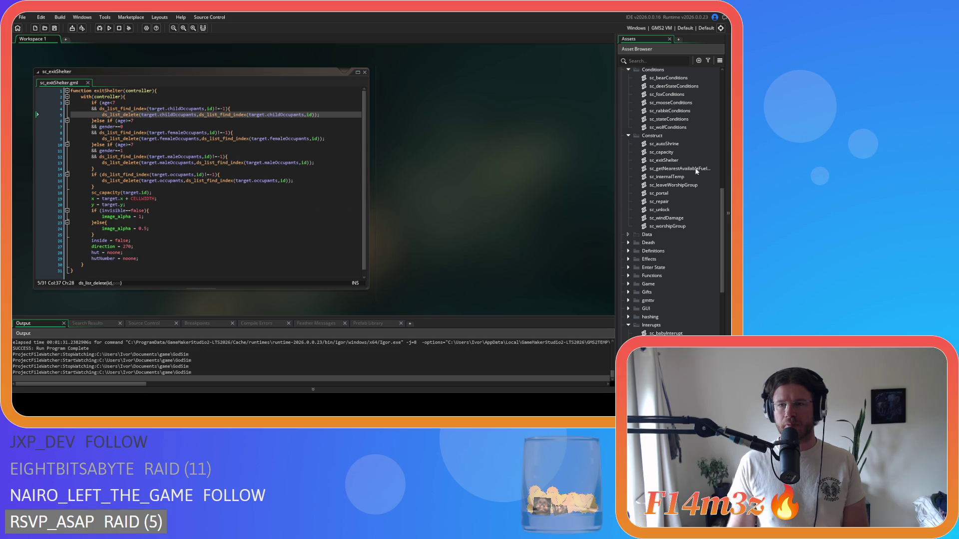
pyautogui.scroll(1, 698, 173)
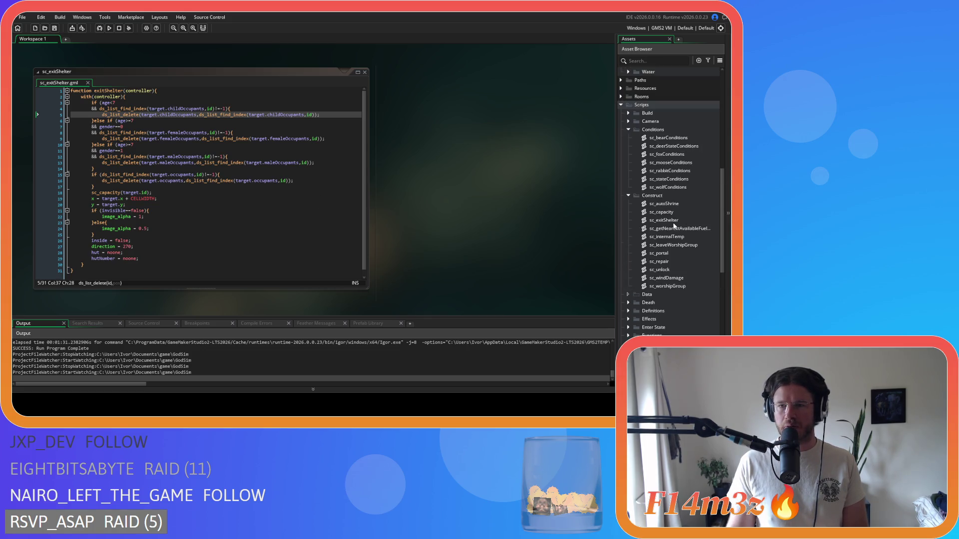
pyautogui.doubleClick(671, 179)
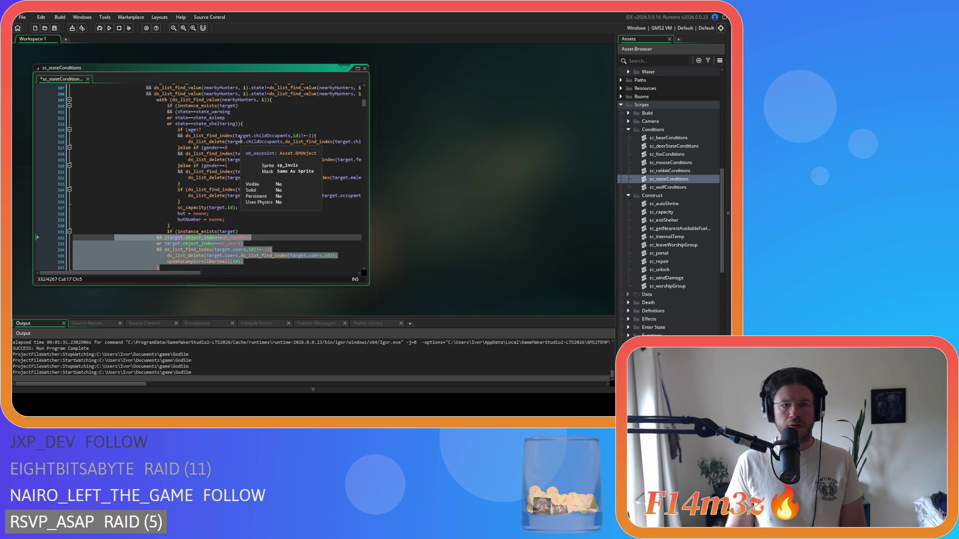
# Step: Undo and redo the last edit to compare the Guard block's versions
pyautogui.hotkey('ctrl', 'z')
pyautogui.hotkey('ctrl', 'y')
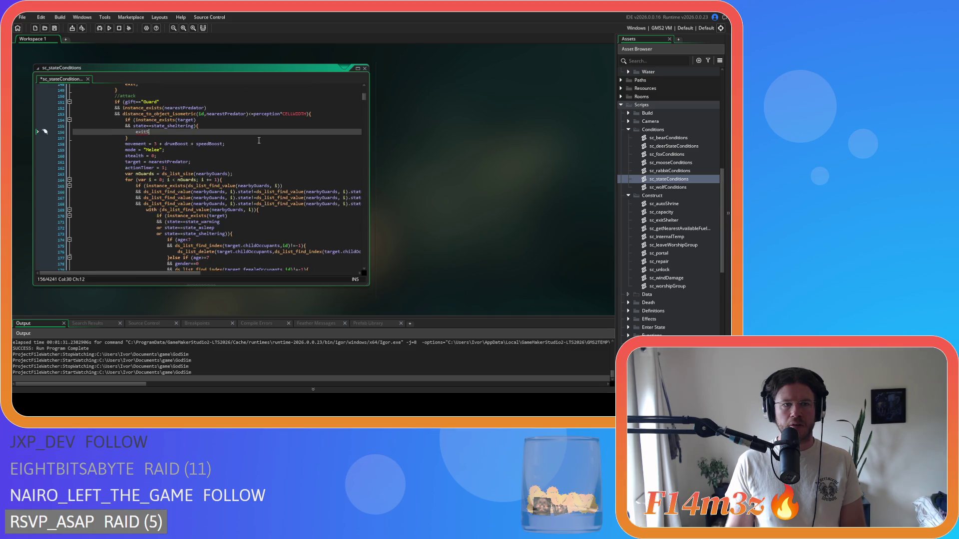
pyautogui.click(270, 167)
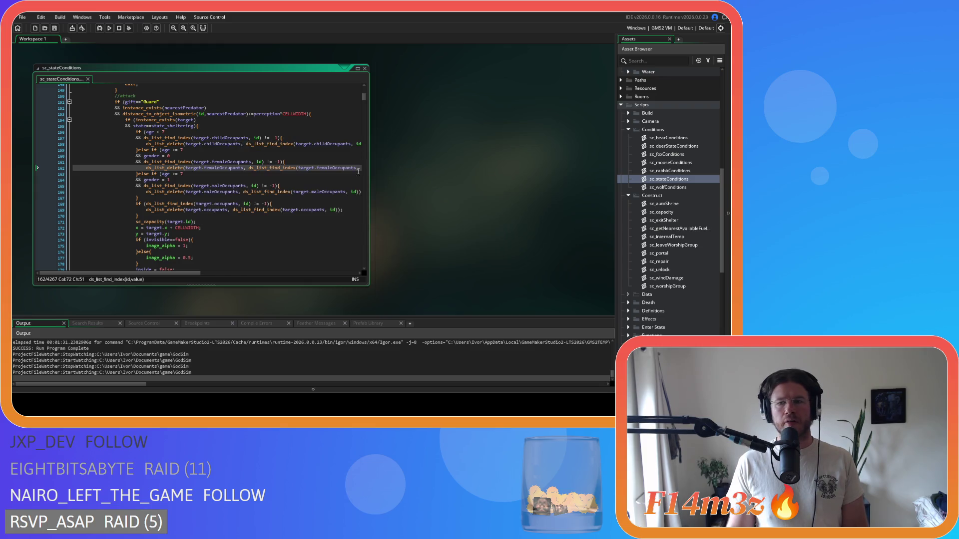
# Step: Copy the word target from line 154, then open the sc_exitShelter script
pyautogui.doubleClick(190, 120)
pyautogui.rightClick(156, 125)
pyautogui.click(172, 137)
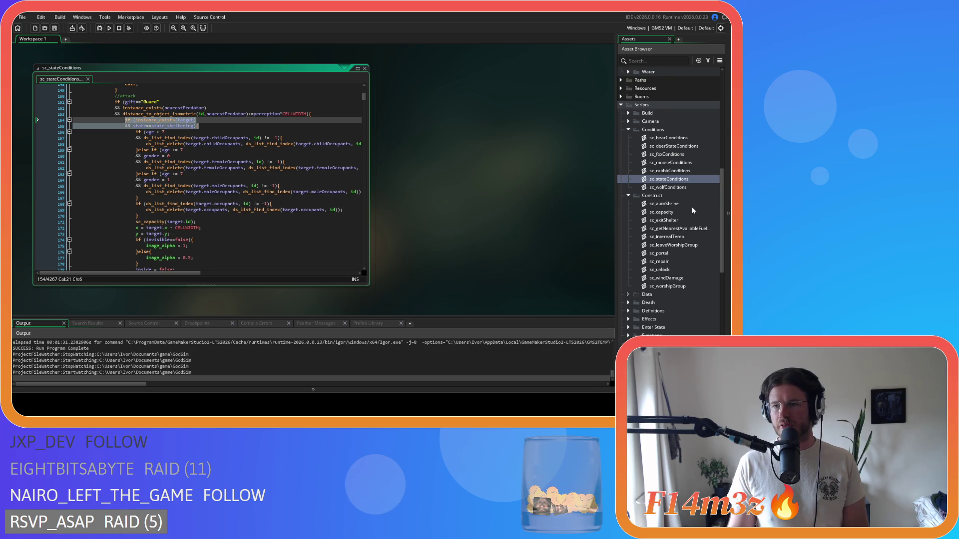
pyautogui.click(267, 144)
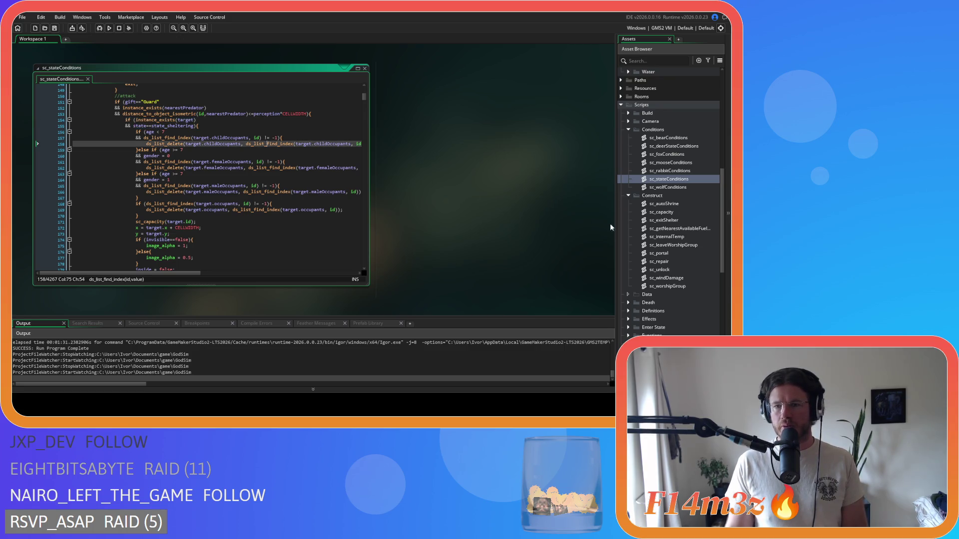
pyautogui.doubleClick(676, 222)
# Step: Wrap the with(controller) body in an instance_exists(target) && state_sheltering check, indent it, and save
pyautogui.click(147, 94)
pyautogui.press('Return')
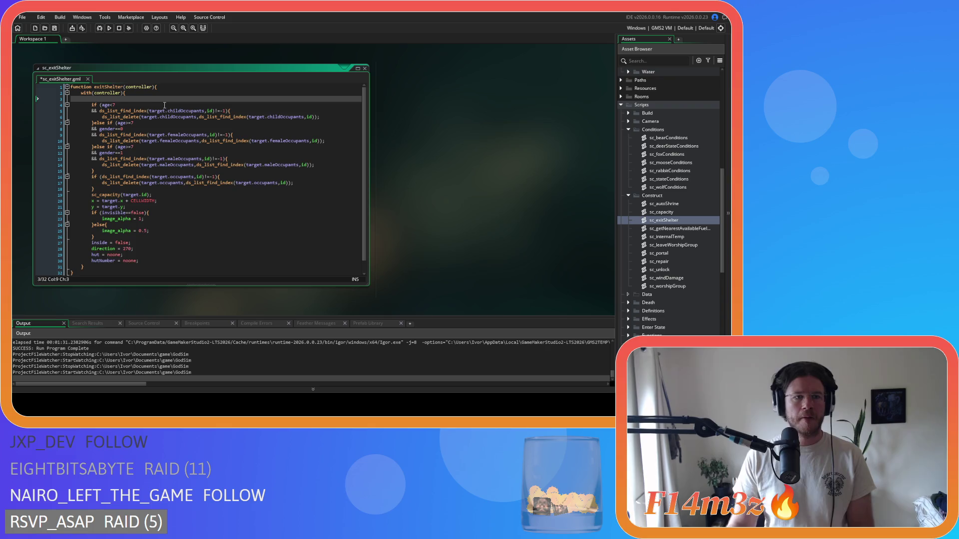
pyautogui.hotkey('ctrl', 'v')
pyautogui.click(123, 104)
pyautogui.press('BackSpace')
pyautogui.press('BackSpace')
pyautogui.press('BackSpace')
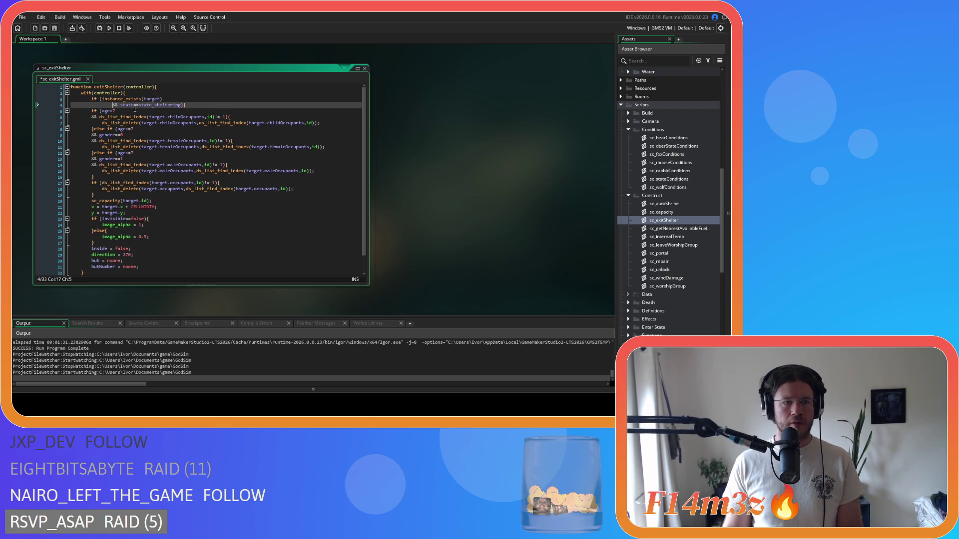
pyautogui.scroll(-1, 111, 252)
pyautogui.moveTo(147, 249); pyautogui.dragTo(92, 111)
pyautogui.press('Tab')
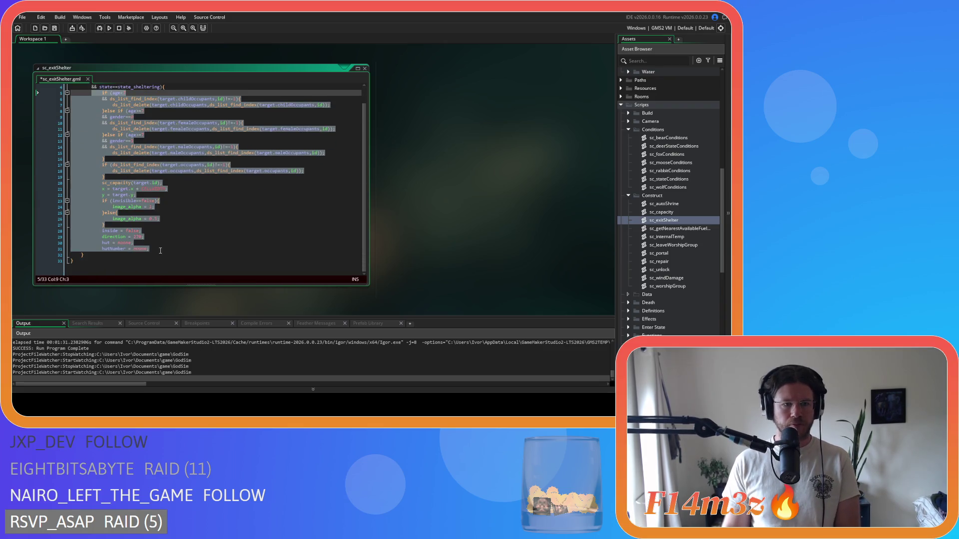
pyautogui.scroll(-1, 161, 253)
pyautogui.click(160, 250)
pyautogui.press('Return')
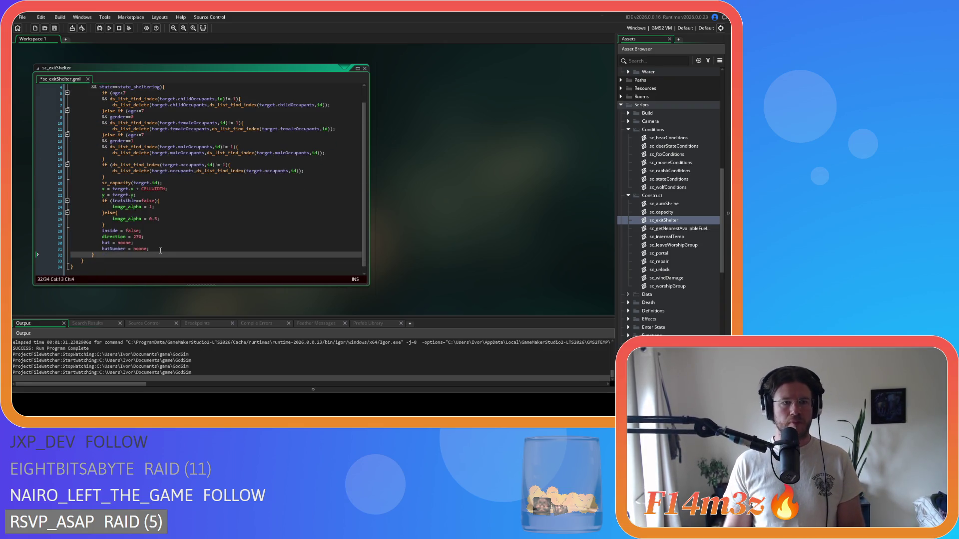
pyautogui.hotkey('ctrl', 's')
# Step: Review the age check, occupant list check and childOccupants delete line, then close sc_exitShelter
pyautogui.scroll(1, 160, 250)
pyautogui.click(191, 111)
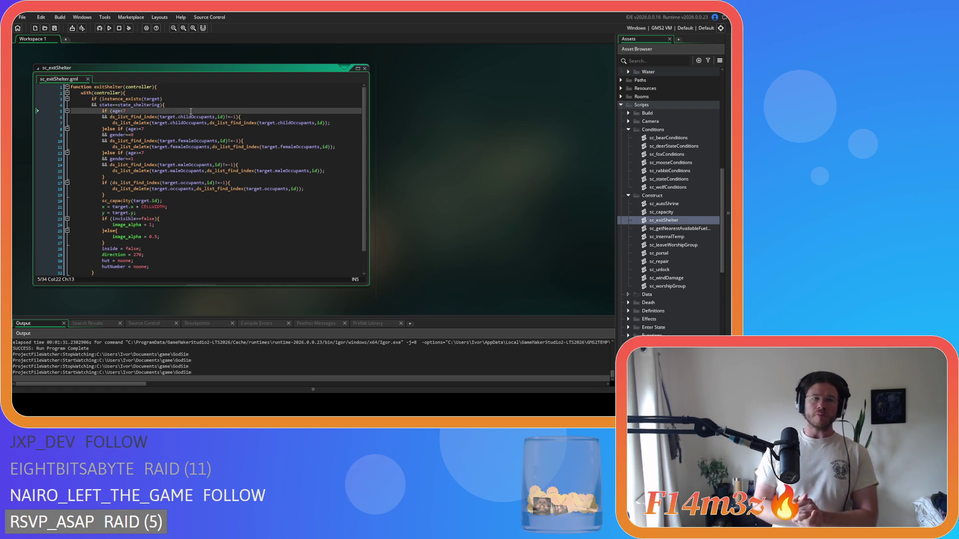
pyautogui.click(169, 184)
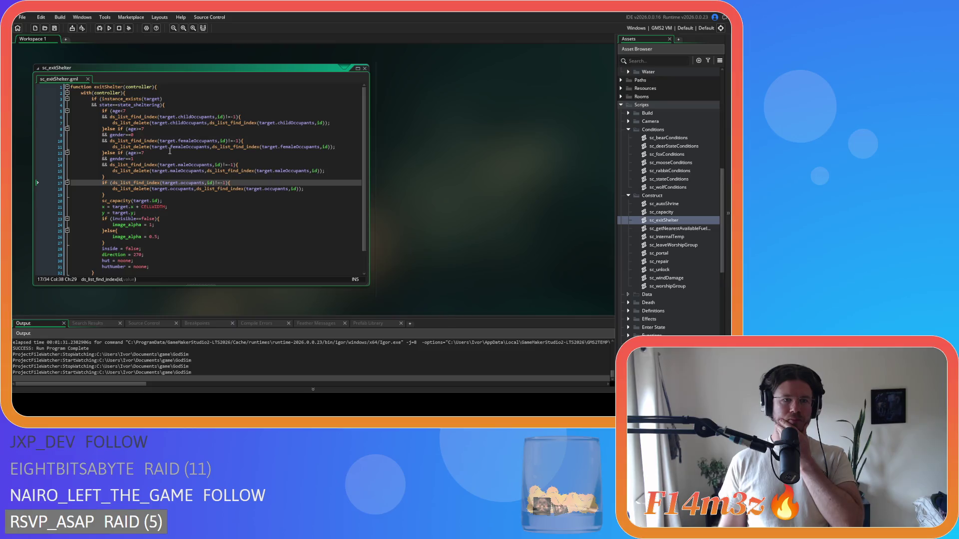
pyautogui.scroll(-2, 169, 151)
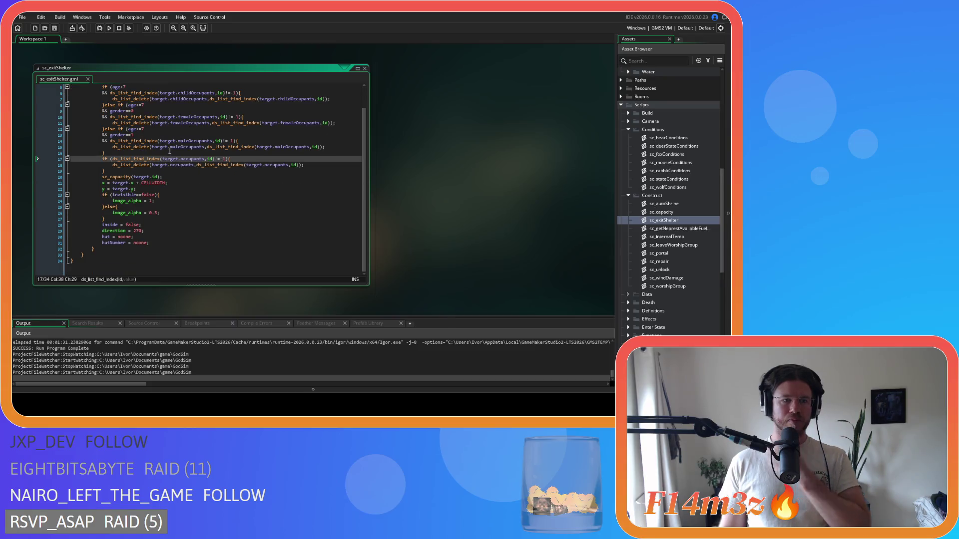
pyautogui.scroll(2, 170, 150)
pyautogui.click(173, 123)
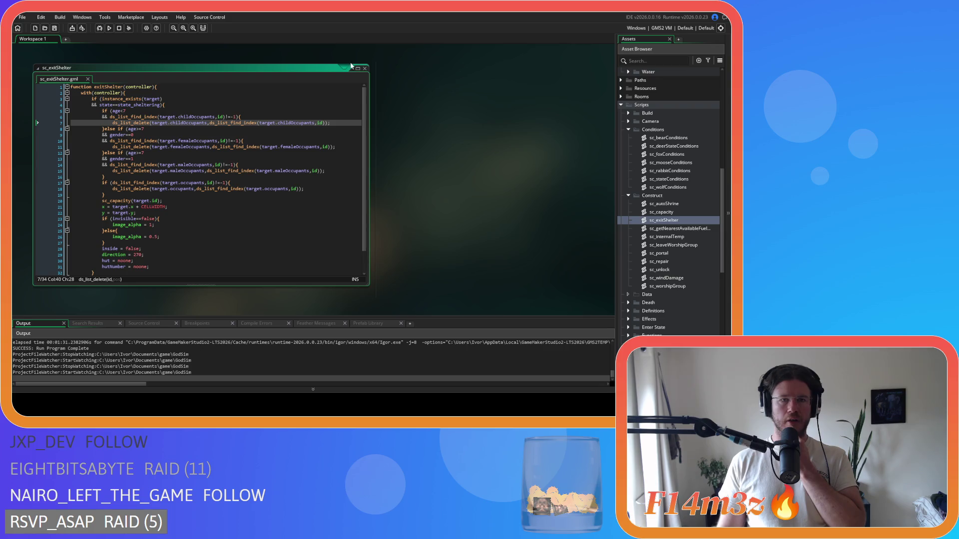
pyautogui.click(365, 69)
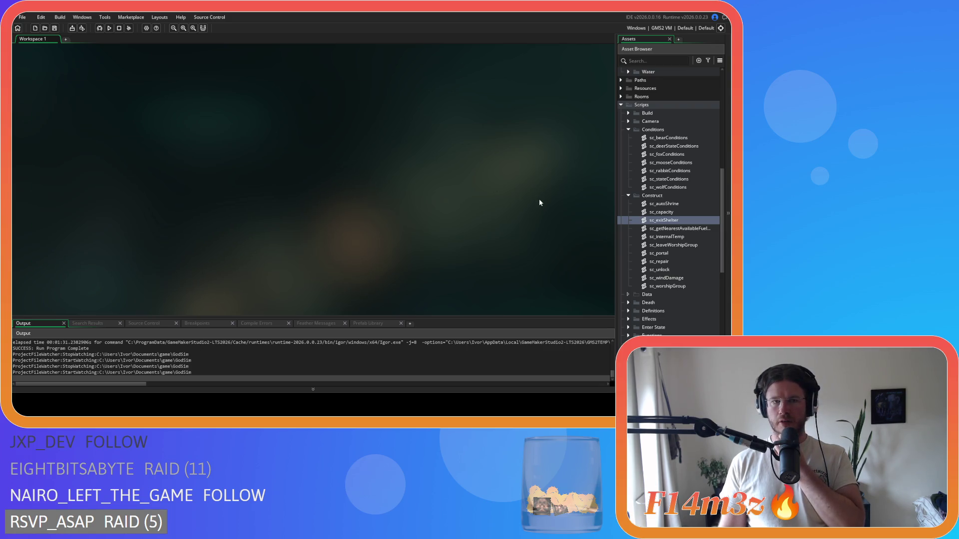
# Step: Reopen sc_stateConditions and replace the Guard's shelter-exit block near line 154 with exitShelter(id);
pyautogui.scroll(5, 664, 150)
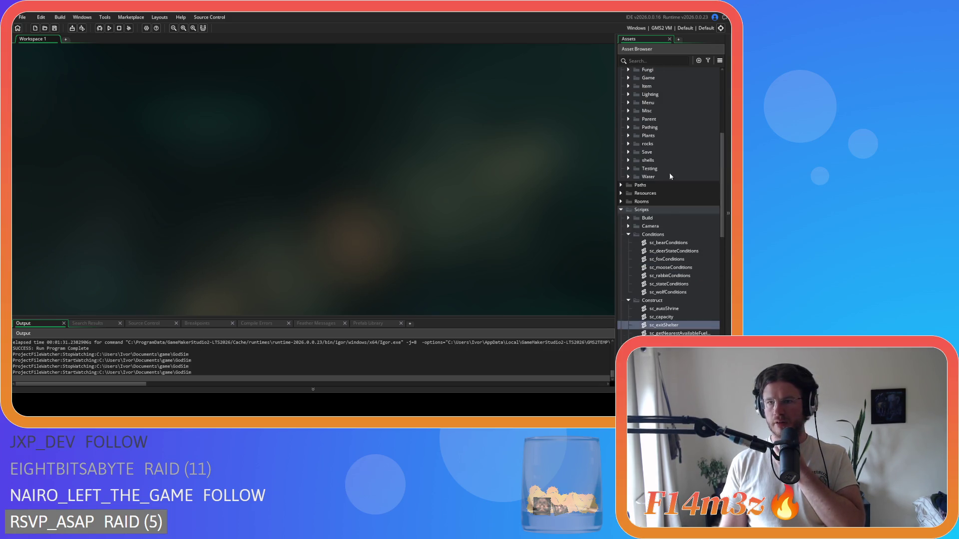
pyautogui.scroll(-3, 670, 161)
pyautogui.doubleClick(669, 224)
pyautogui.click(220, 160)
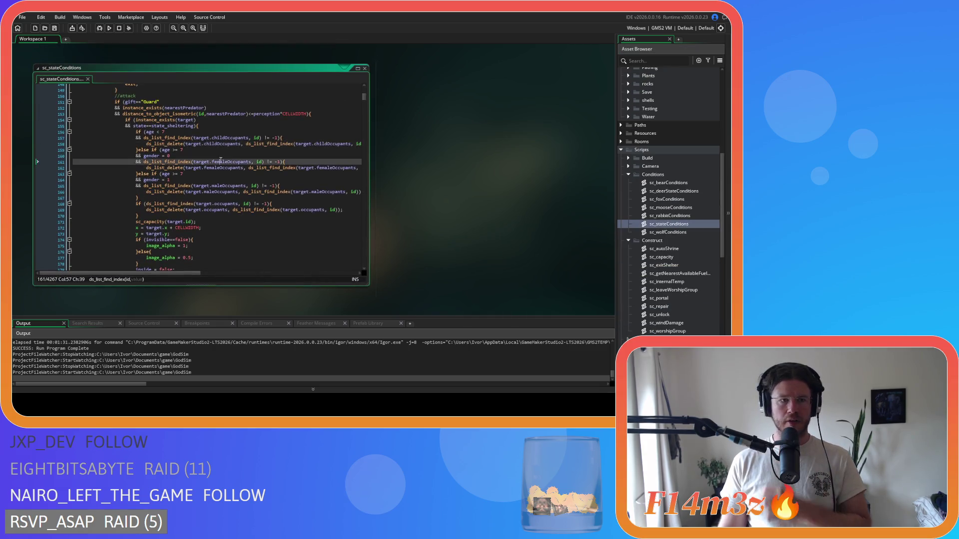
pyautogui.scroll(-3, 220, 160)
pyautogui.moveTo(136, 230); pyautogui.dragTo(125, 151)
pyautogui.click(208, 156)
pyautogui.scroll(-5, 164, 207)
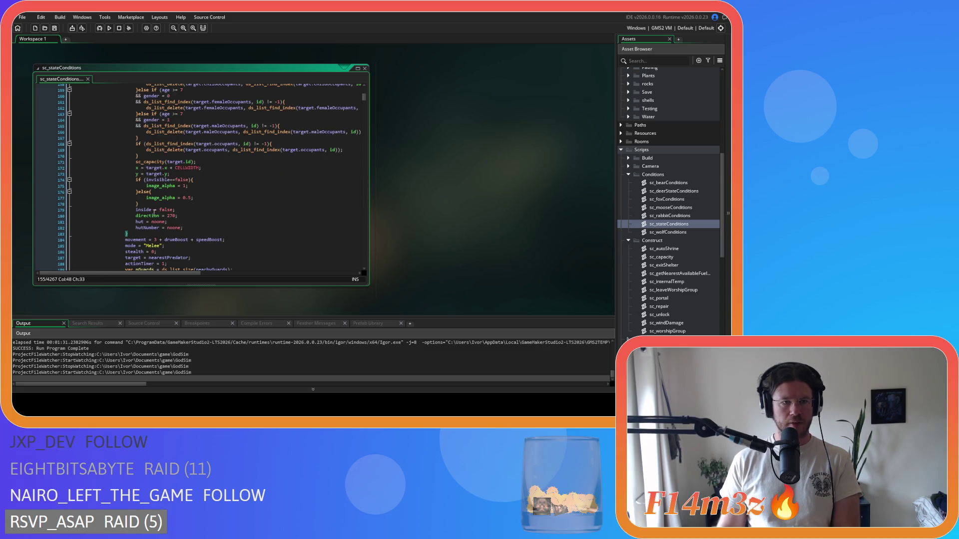
pyautogui.moveTo(140, 234); pyautogui.dragTo(127, 150)
pyautogui.scroll(20, 202, 184)
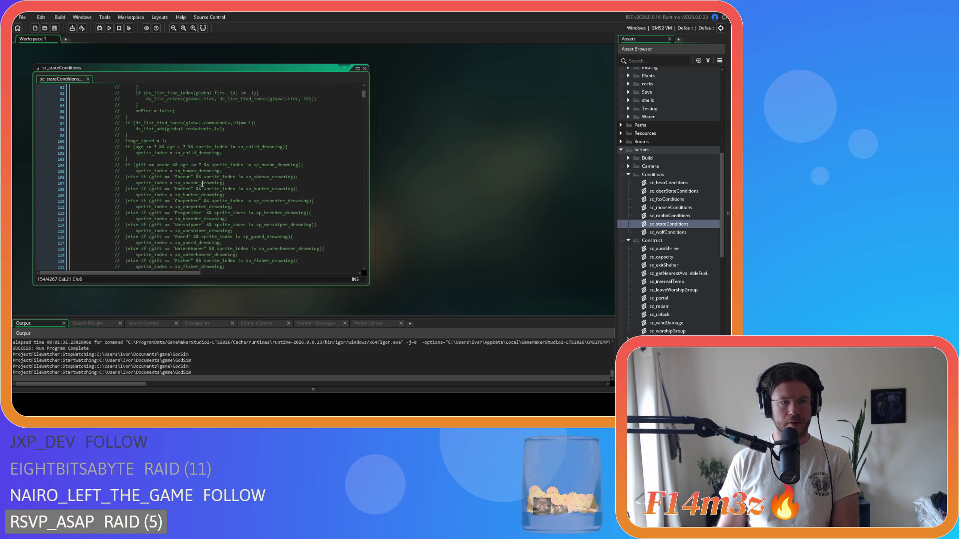
pyautogui.scroll(-20, 202, 183)
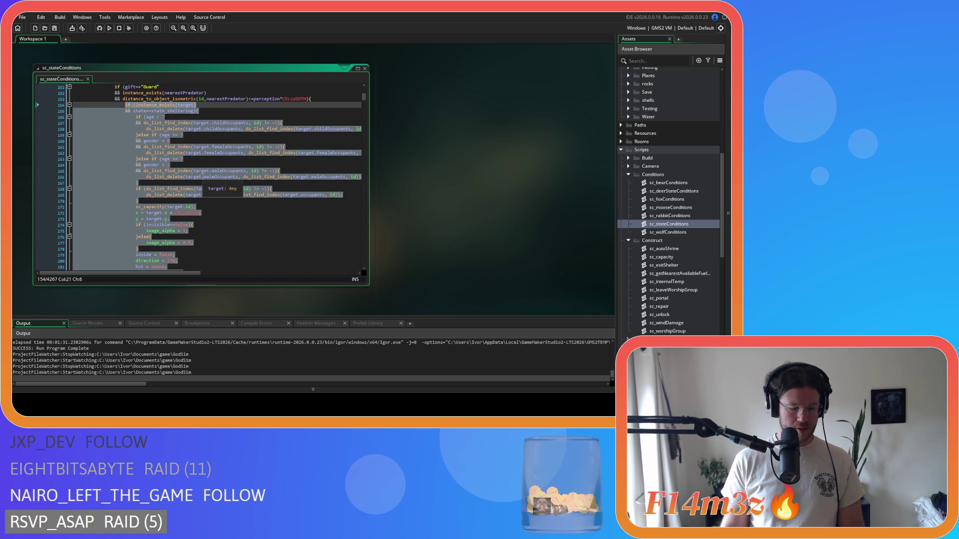
pyautogui.write('exitShelter(id')
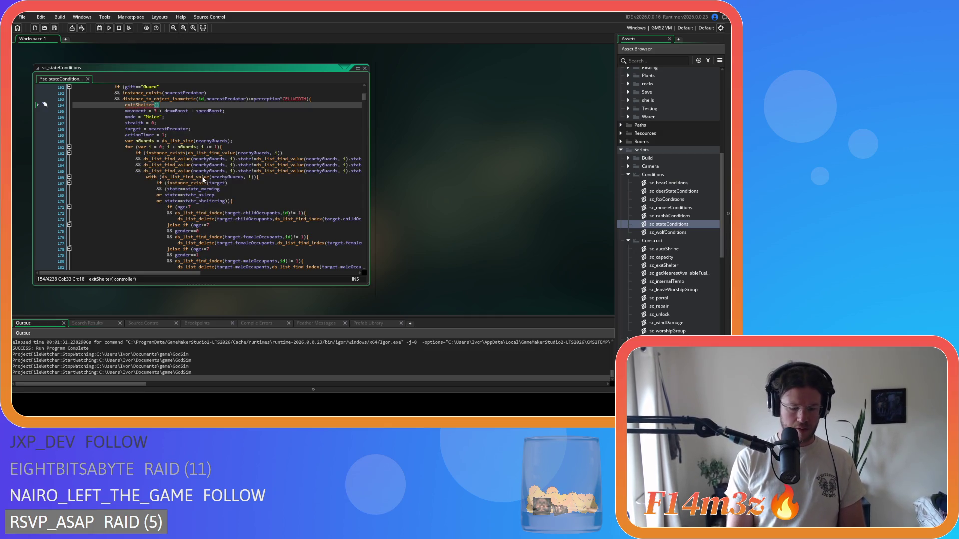
pyautogui.write(')')
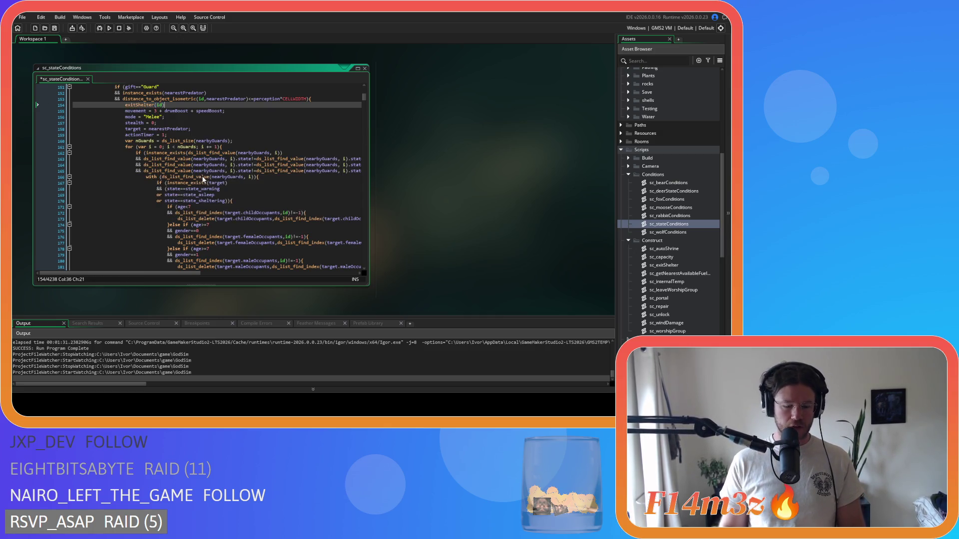
pyautogui.write(';')
# Step: Select the new exitShelter(id); statement, then delete the second leftover shelter-exit block near line 238
pyautogui.moveTo(168, 105); pyautogui.dragTo(125, 106)
pyautogui.scroll(-10, 155, 179)
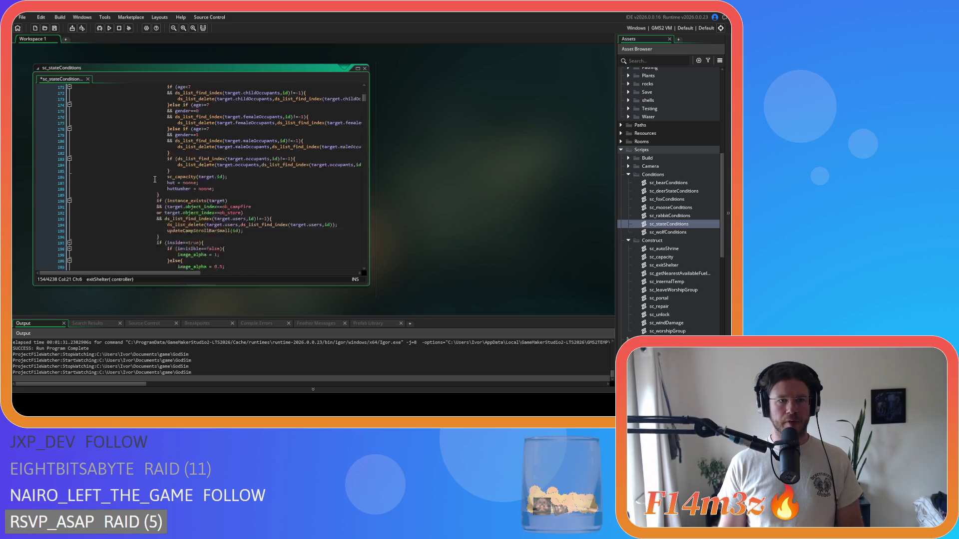
pyautogui.scroll(-15, 155, 179)
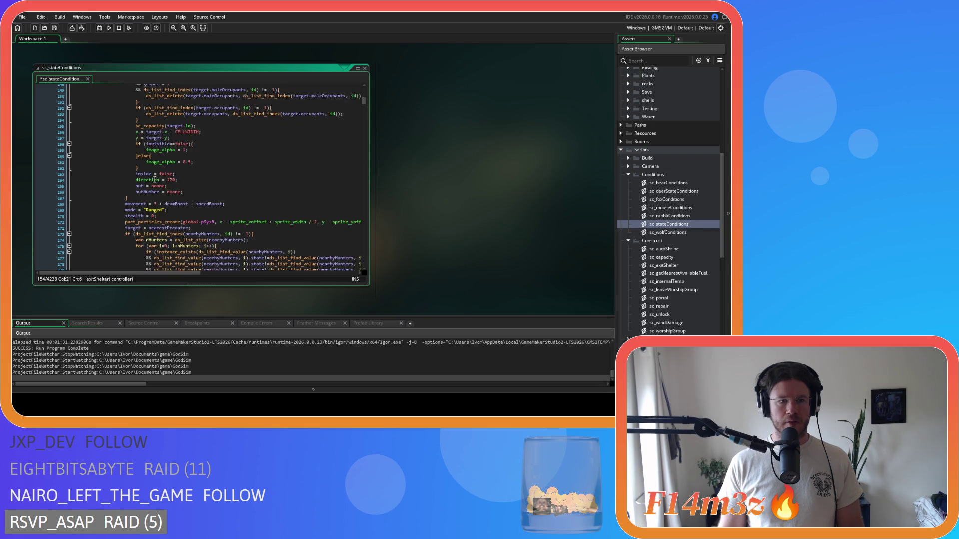
pyautogui.moveTo(136, 183)
pyautogui.mouseDown()
pyautogui.moveTo(135, 234)
pyautogui.moveTo(131, 155)
pyautogui.moveTo(135, 139)
pyautogui.moveTo(146, 143)
pyautogui.mouseUp()
pyautogui.press('Delete')
# Step: Scroll down to the Shaman's shelter-exit block and select it
pyautogui.scroll(-9, 224, 194)
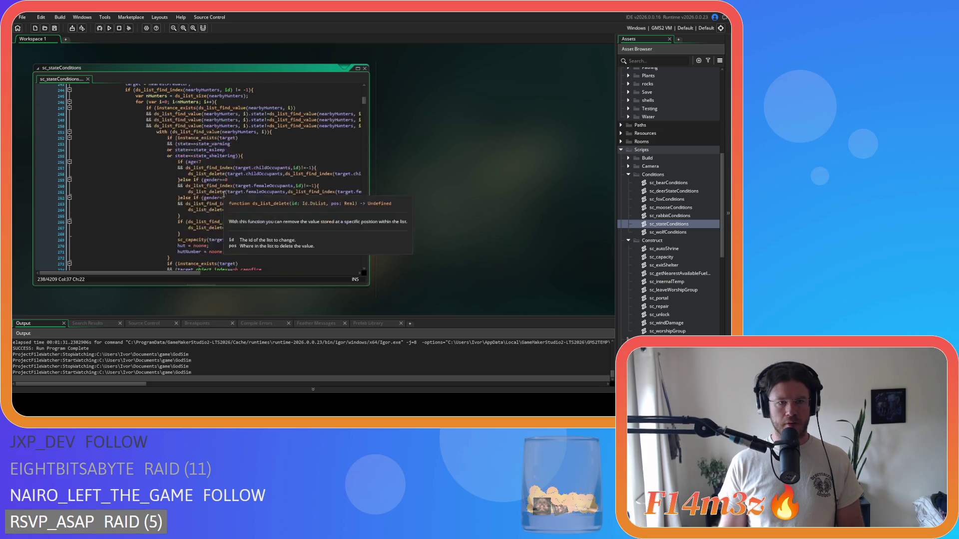
pyautogui.scroll(10, 224, 194)
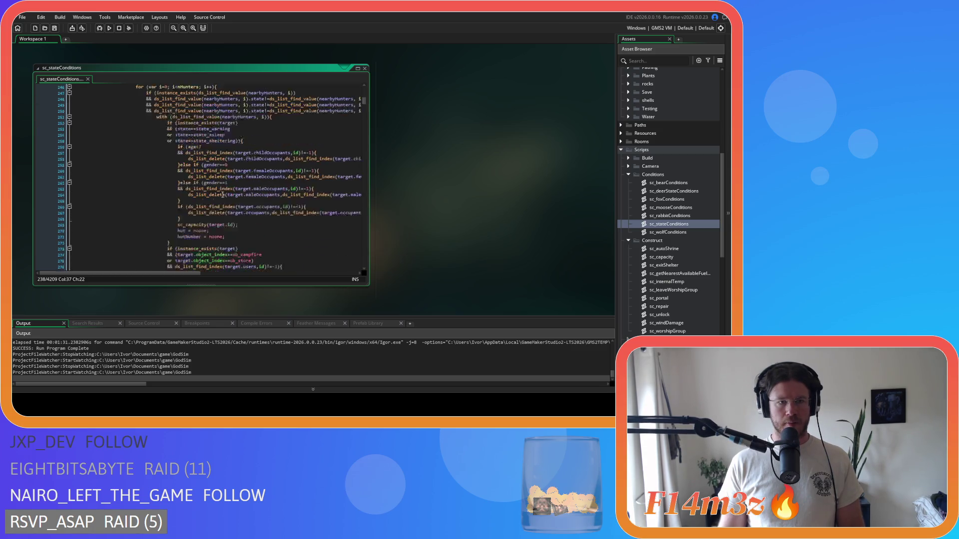
pyautogui.scroll(-2, 222, 195)
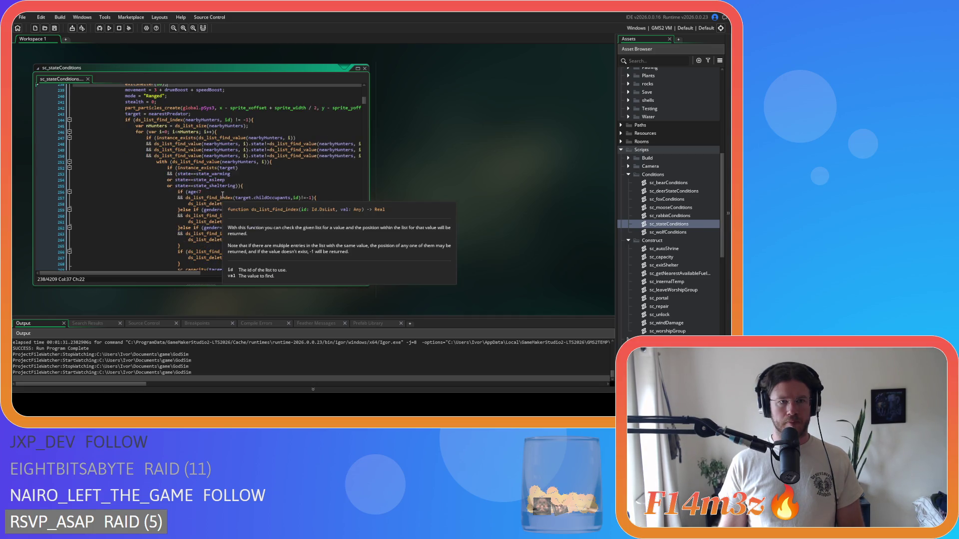
pyautogui.scroll(-9, 222, 194)
pyautogui.scroll(-6, 222, 194)
pyautogui.scroll(-5, 222, 194)
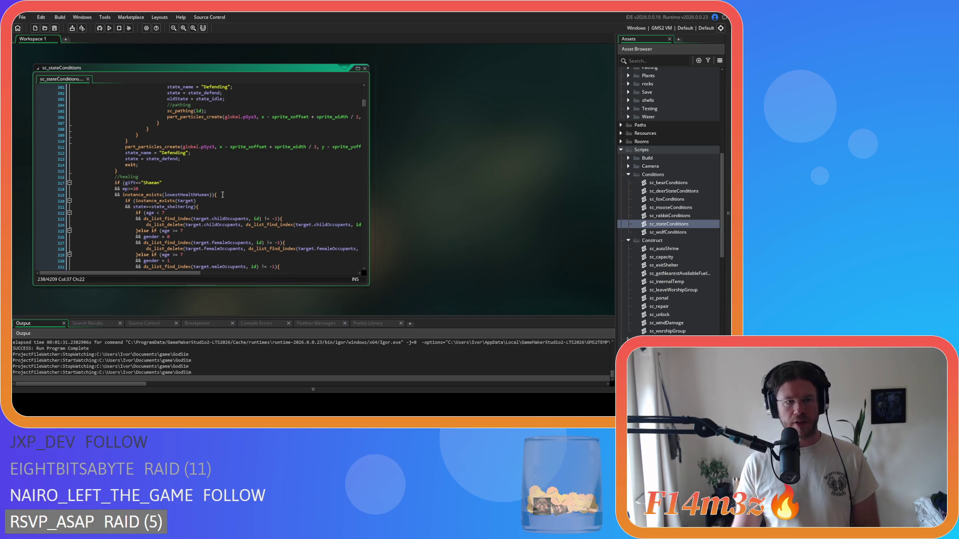
pyautogui.scroll(-4, 162, 203)
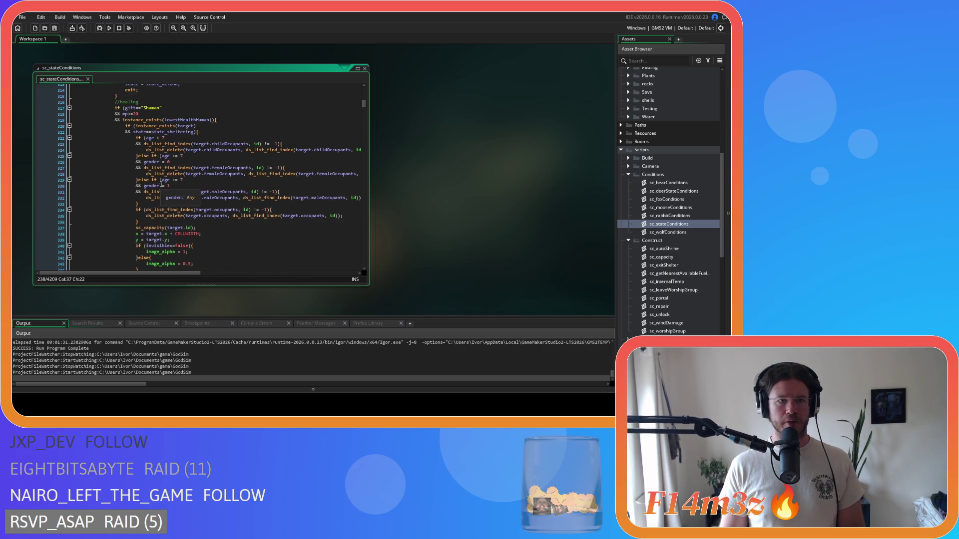
pyautogui.scroll(-3, 161, 203)
pyautogui.click(139, 240)
pyautogui.moveTo(140, 240); pyautogui.dragTo(124, 126)
# Step: Delete the Shaman's shelter-exit block
pyautogui.press('Delete')
pyautogui.scroll(-7, 163, 162)
pyautogui.scroll(3, 199, 190)
pyautogui.scroll(-3, 213, 160)
pyautogui.scroll(-14, 213, 161)
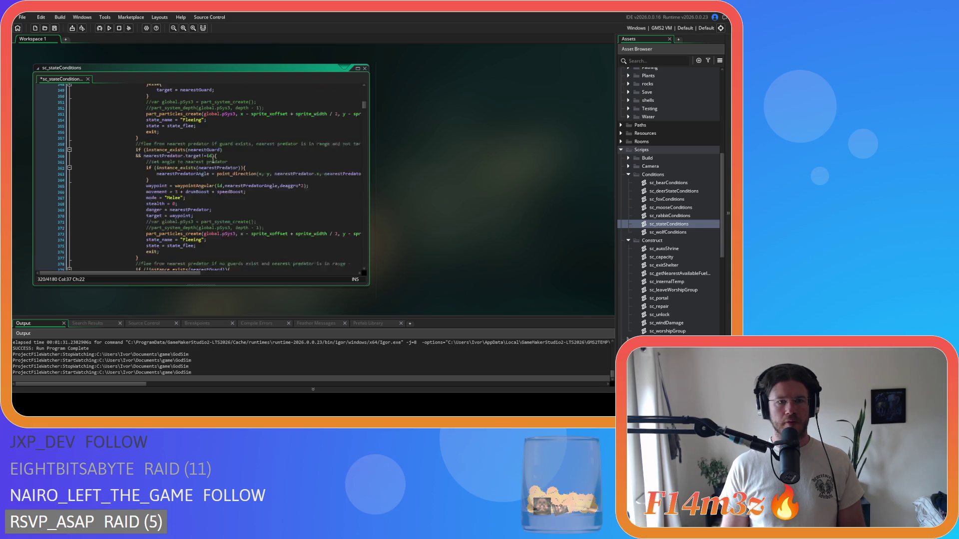
pyautogui.scroll(-20, 212, 160)
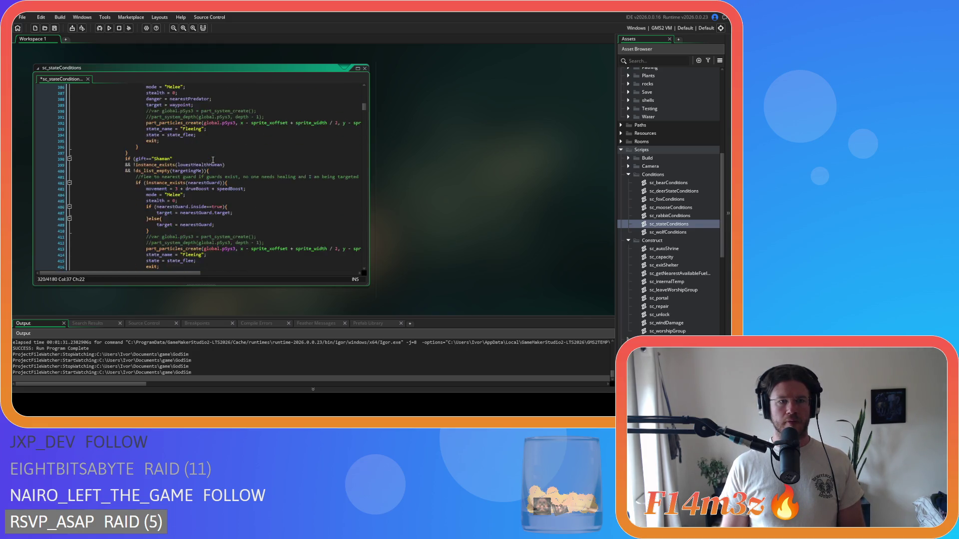
pyautogui.scroll(-20, 213, 159)
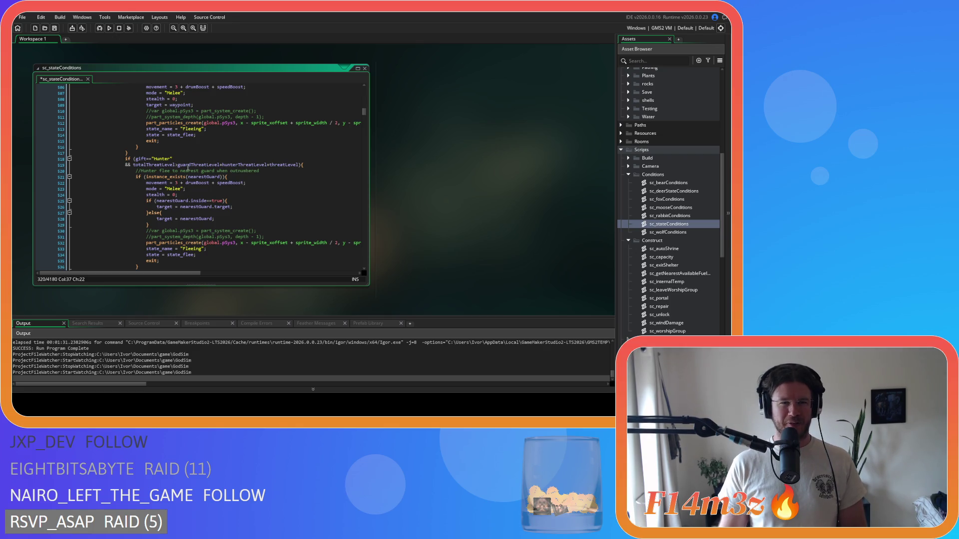
# Step: Inspect the Hunter threat-level comparison and its surrounding code
pyautogui.moveTo(143, 165)
pyautogui.mouseDown()
pyautogui.moveTo(286, 167)
pyautogui.moveTo(189, 165)
pyautogui.mouseUp()
pyautogui.scroll(20, 216, 209)
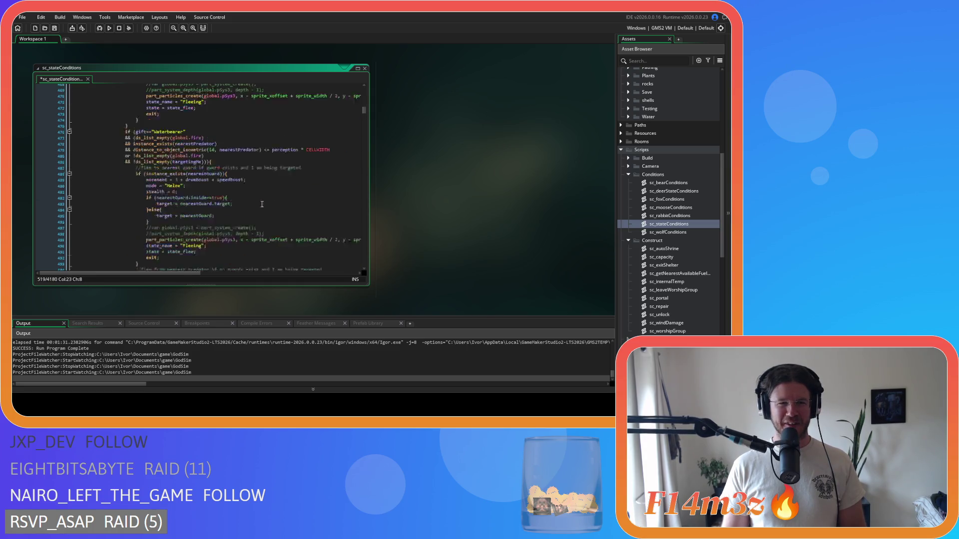
pyautogui.scroll(-6, 216, 208)
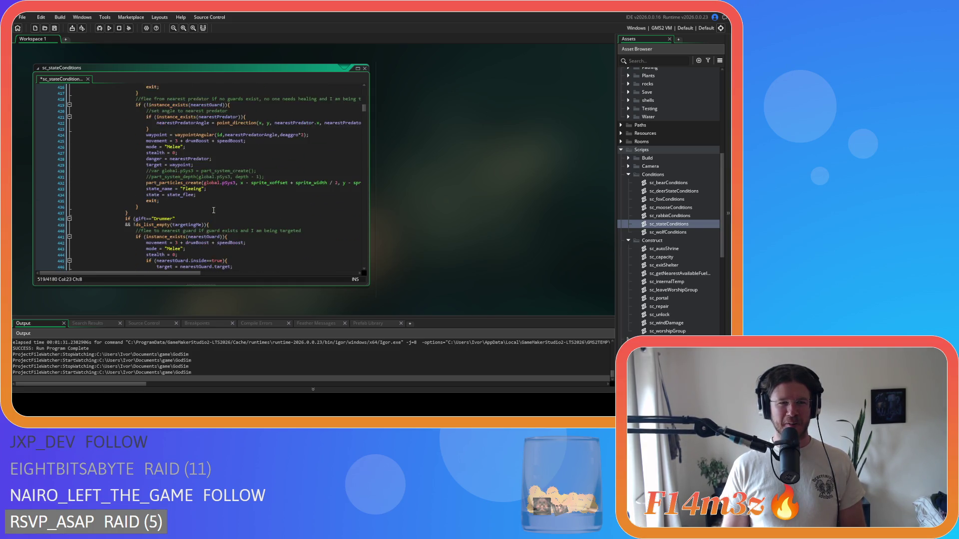
pyautogui.scroll(-7, 213, 209)
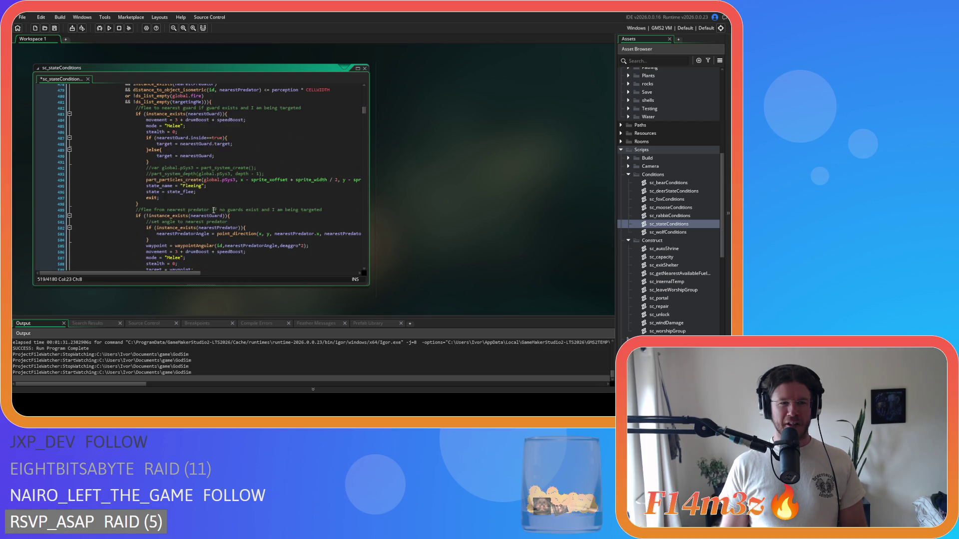
pyautogui.scroll(-6, 202, 198)
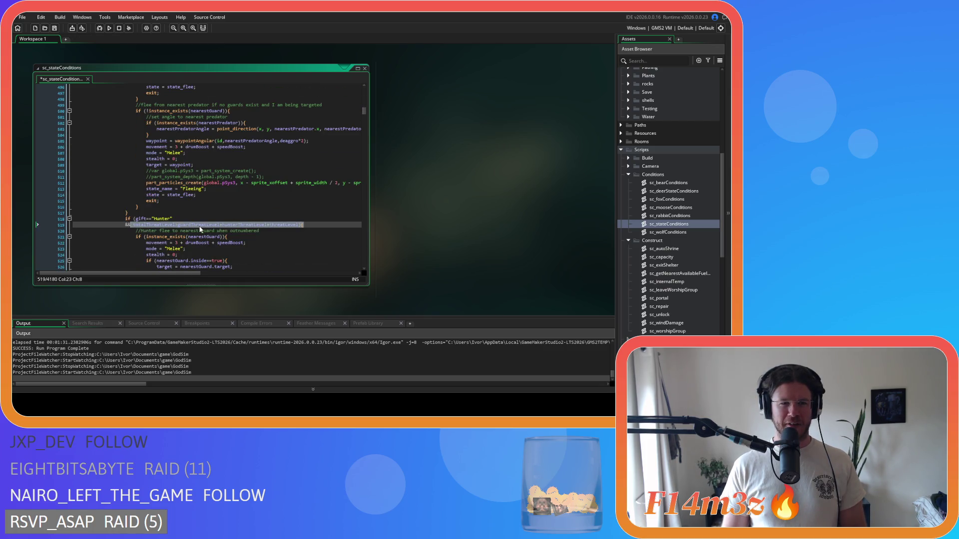
pyautogui.scroll(20, 229, 228)
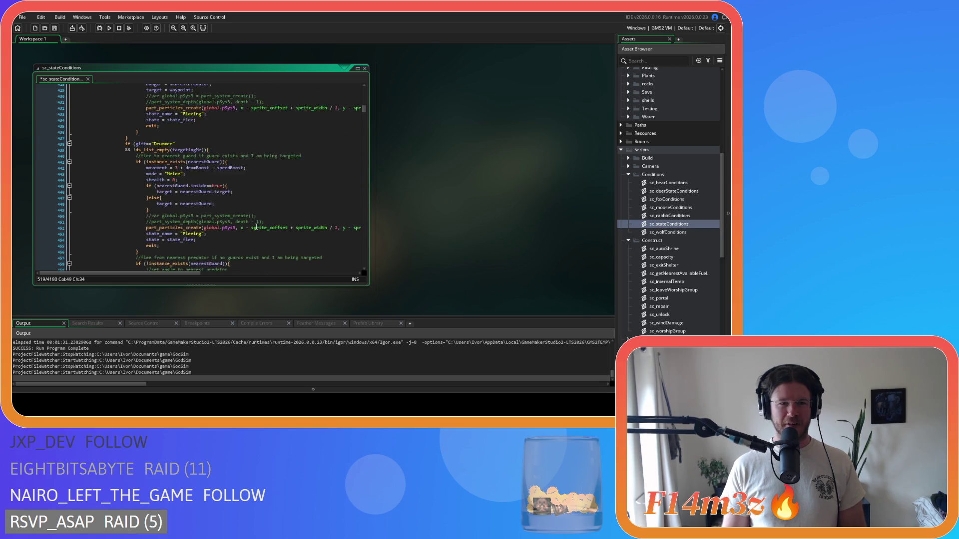
pyautogui.scroll(5, 253, 228)
pyautogui.click(232, 227)
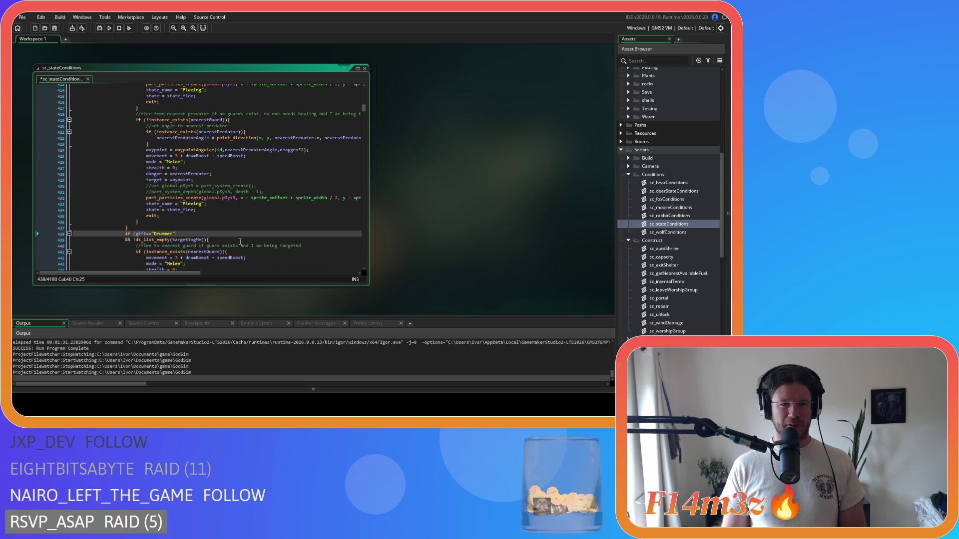
# Step: Delete the next two inline shelter-exit blocks further down the script
pyautogui.scroll(8, 227, 231)
pyautogui.scroll(-20, 223, 236)
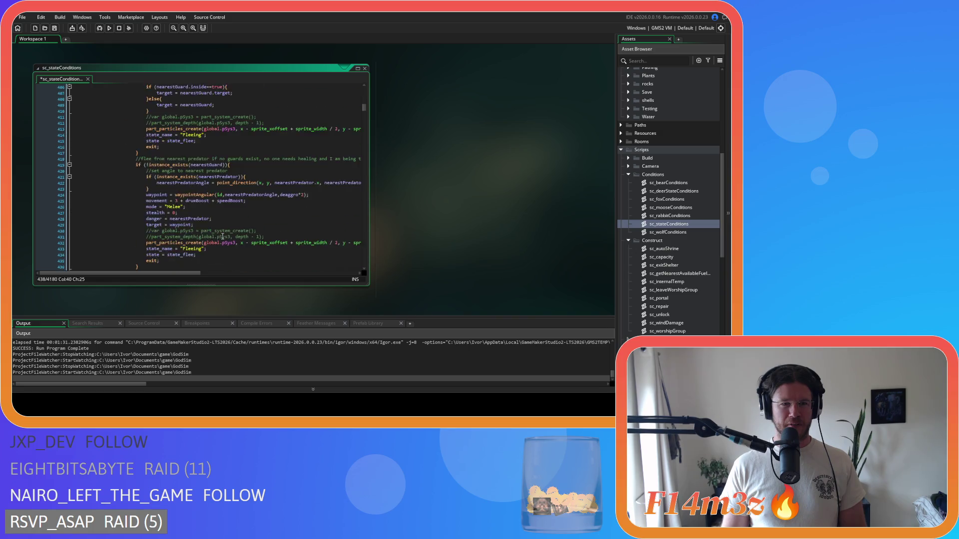
pyautogui.scroll(-18, 223, 237)
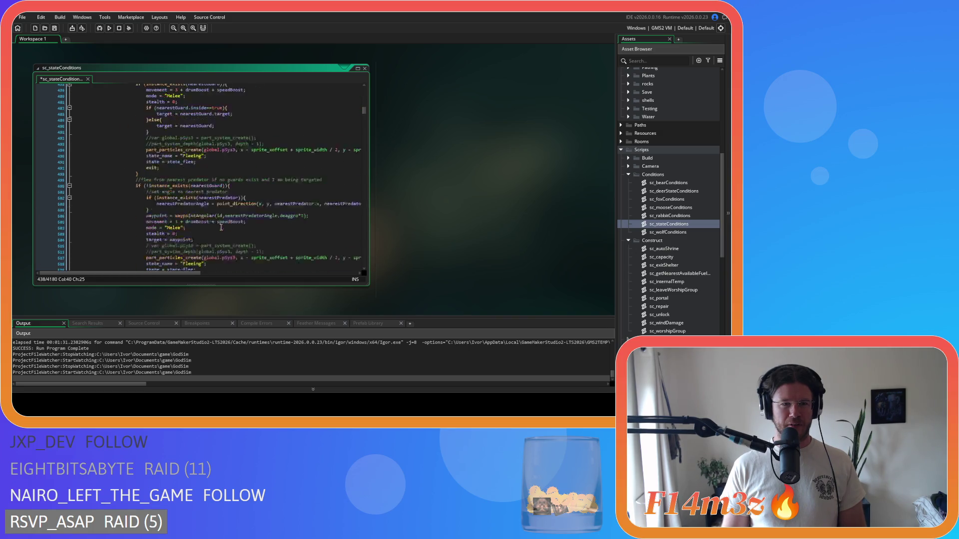
pyautogui.scroll(-6, 233, 187)
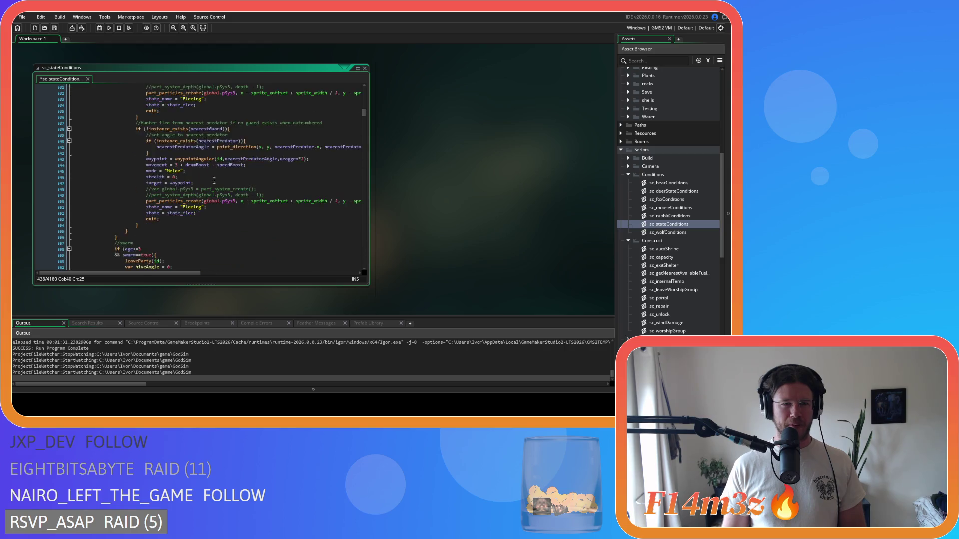
pyautogui.scroll(-3, 166, 196)
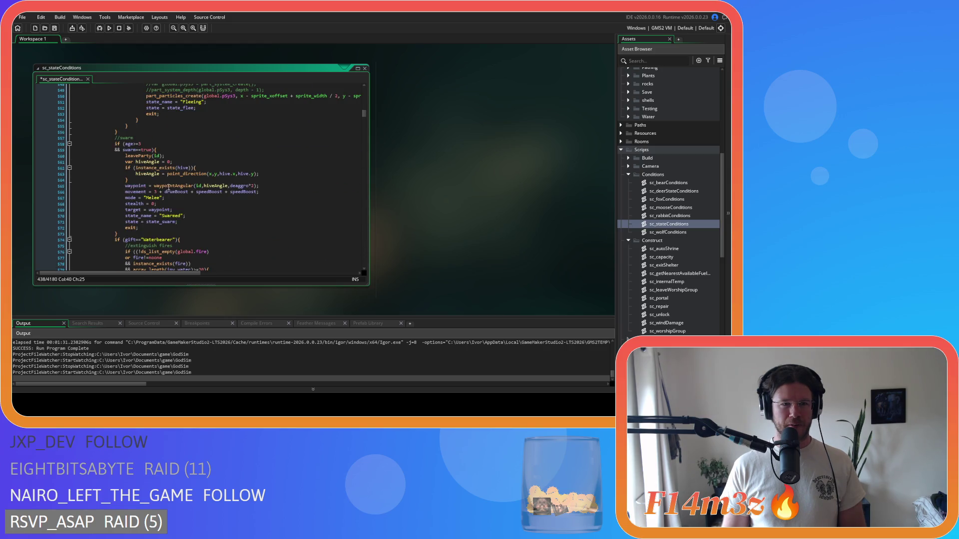
pyautogui.scroll(-10, 193, 197)
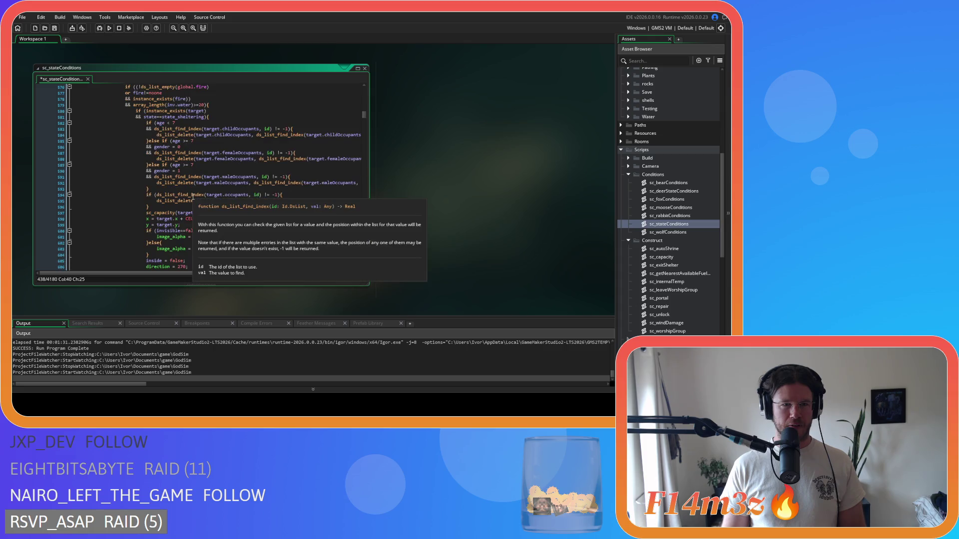
pyautogui.moveTo(196, 225)
pyautogui.mouseDown()
pyautogui.moveTo(143, 207)
pyautogui.moveTo(138, 127)
pyautogui.moveTo(178, 126)
pyautogui.mouseUp()
pyautogui.press('Delete')
pyautogui.scroll(-19, 179, 165)
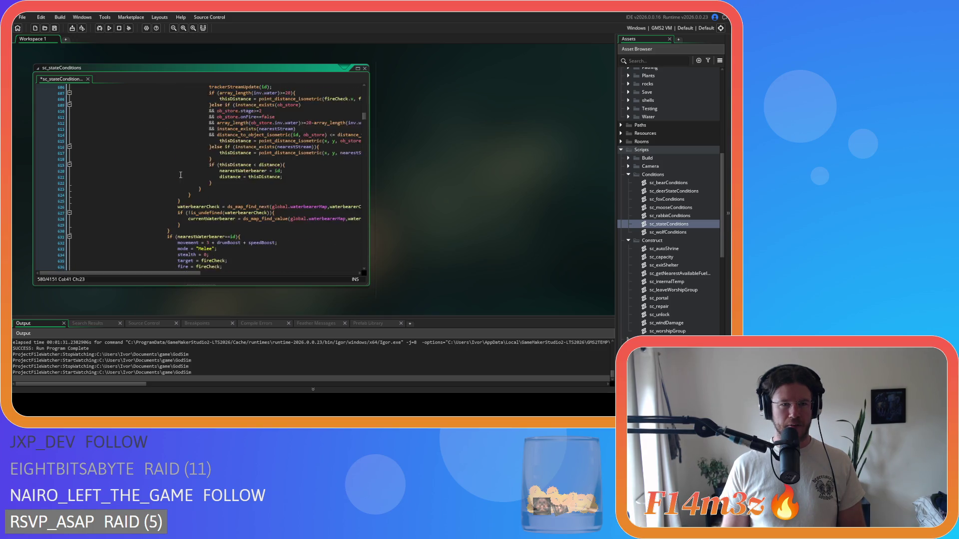
pyautogui.scroll(-13, 180, 174)
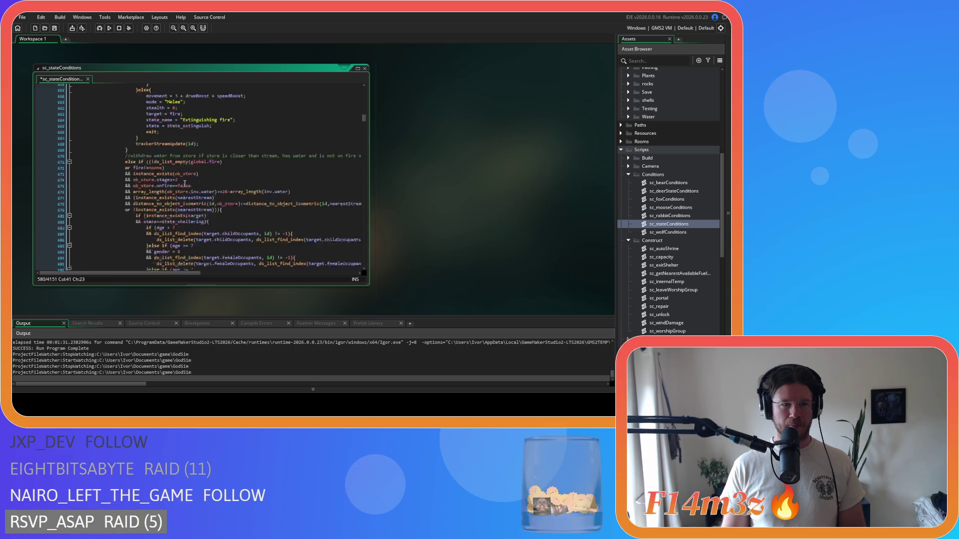
pyautogui.scroll(-6, 185, 183)
pyautogui.moveTo(147, 209); pyautogui.dragTo(133, 127)
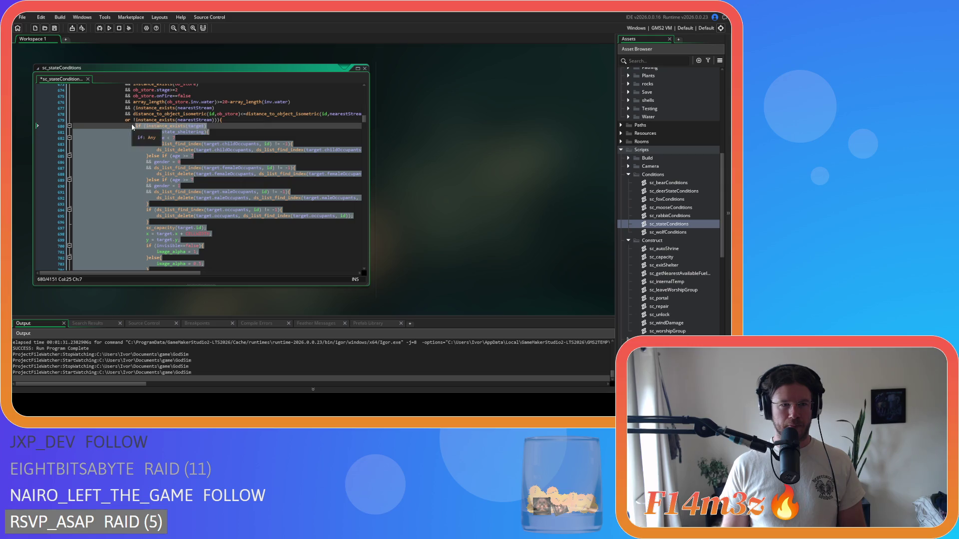
pyautogui.press('Delete')
# Step: Replace the stream-water branch's shelter-exit block with the pasted exitShelter(id); call
pyautogui.scroll(-20, 191, 163)
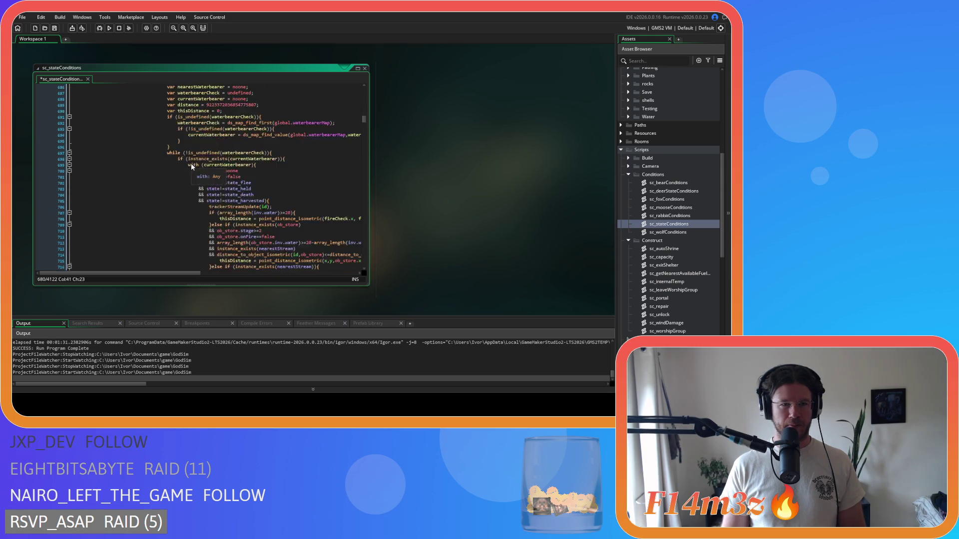
pyautogui.scroll(-12, 190, 163)
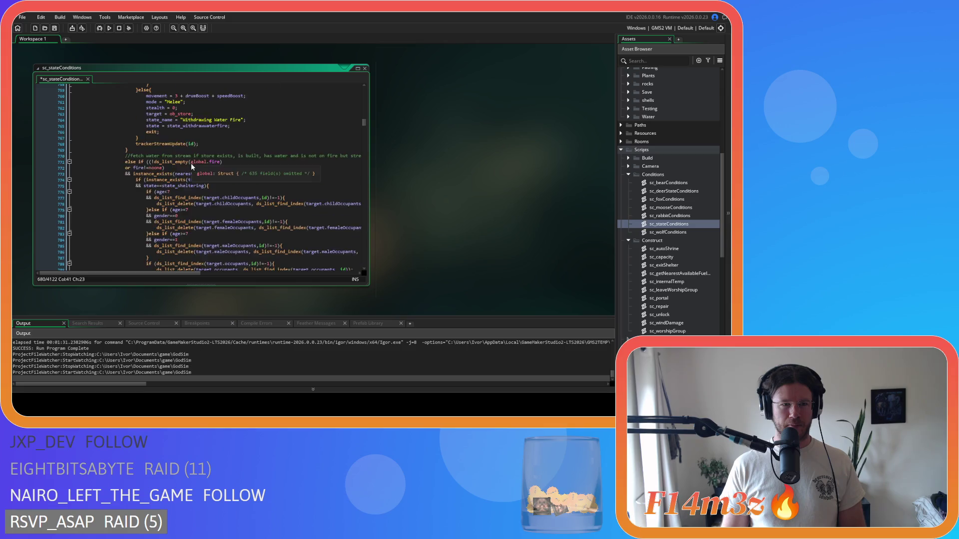
pyautogui.click(210, 125)
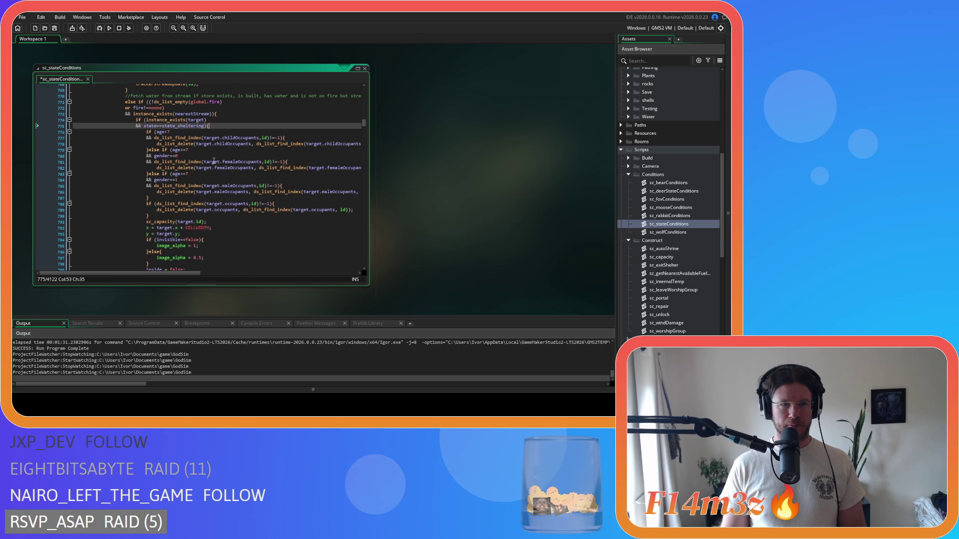
pyautogui.scroll(-6, 211, 126)
pyautogui.click(144, 188)
pyautogui.moveTo(144, 189)
pyautogui.mouseDown()
pyautogui.moveTo(143, 95)
pyautogui.moveTo(143, 163)
pyautogui.mouseUp()
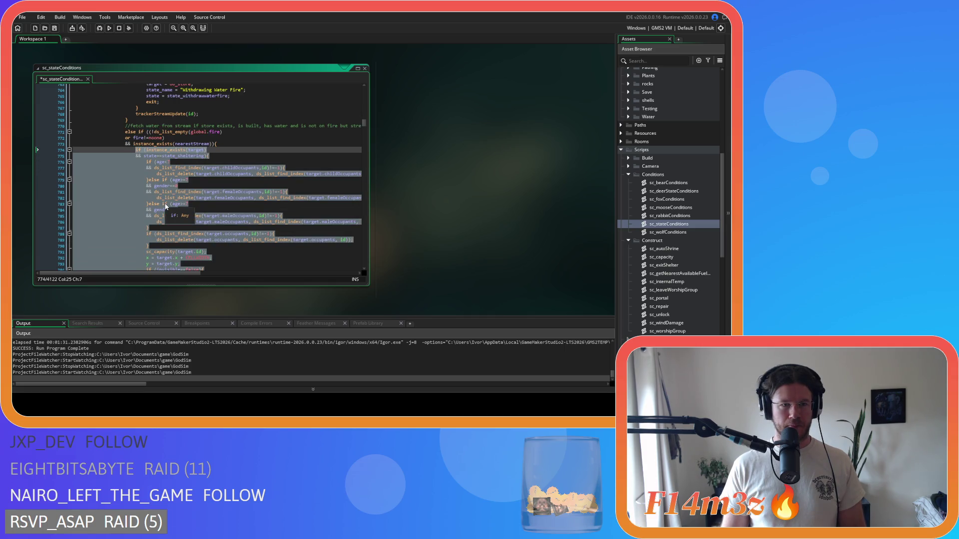
pyautogui.write('exitShelter(id);')
# Step: Join the lone opening brace onto the shaman-visit condition line
pyautogui.scroll(-10, 159, 193)
pyautogui.scroll(-17, 159, 193)
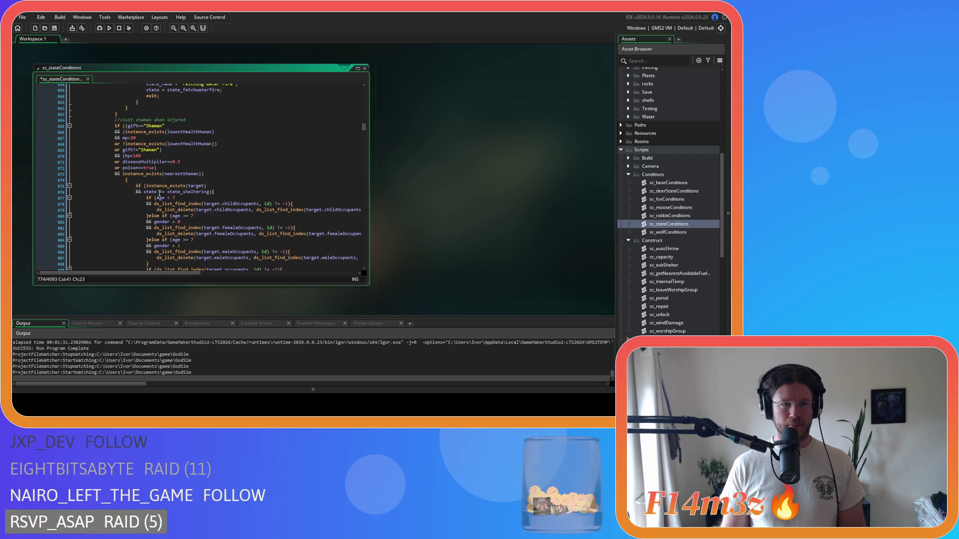
pyautogui.scroll(-1, 159, 193)
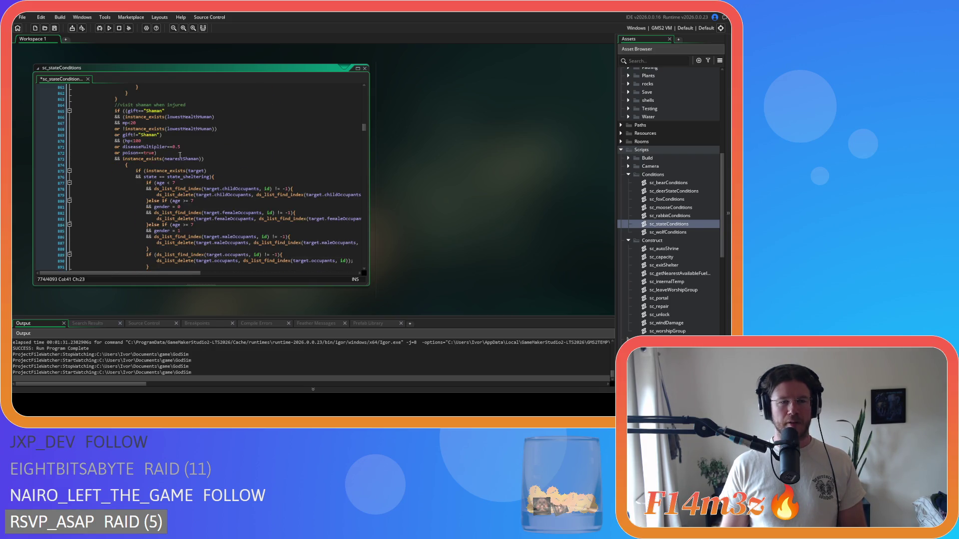
pyautogui.scroll(-3, 216, 194)
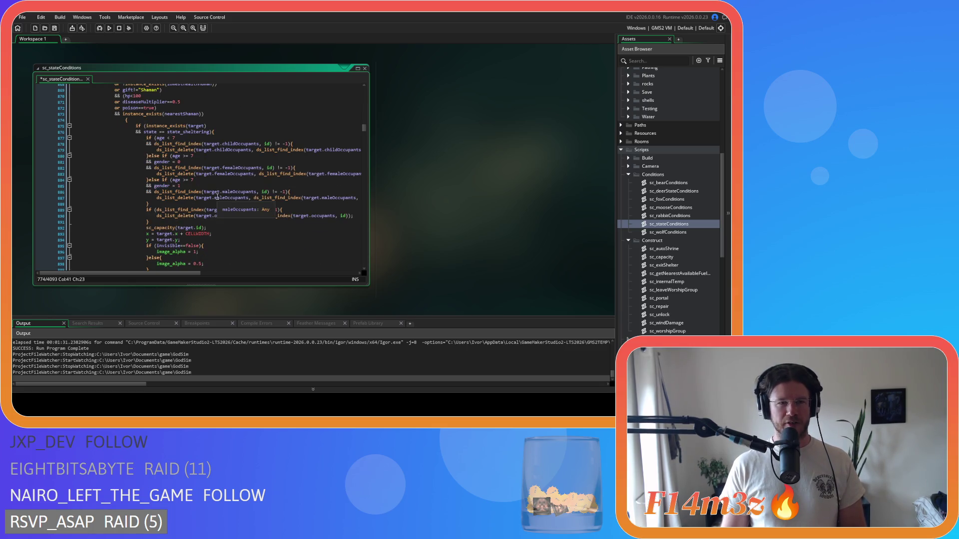
pyautogui.scroll(3, 217, 197)
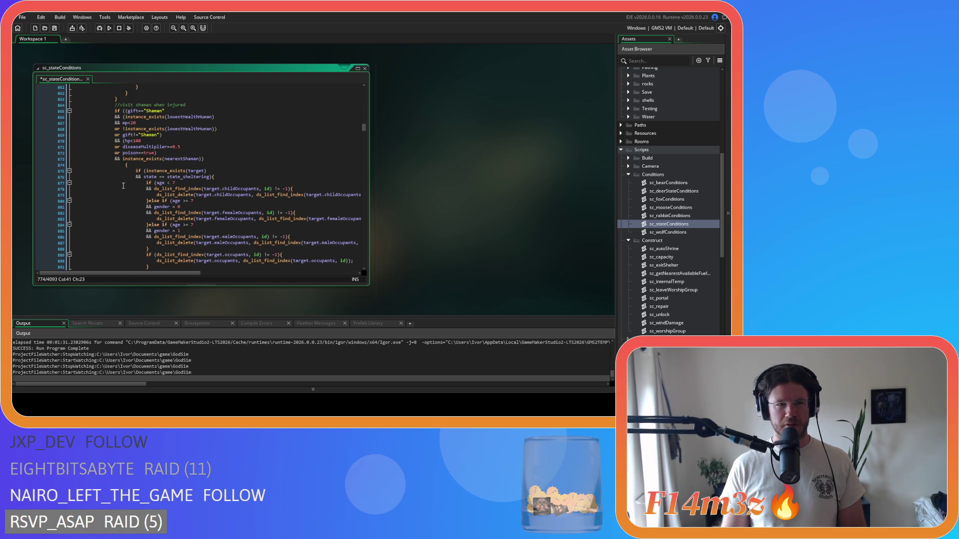
pyautogui.click(121, 166)
pyautogui.press('BackSpace')
pyautogui.press('BackSpace')
pyautogui.press('BackSpace')
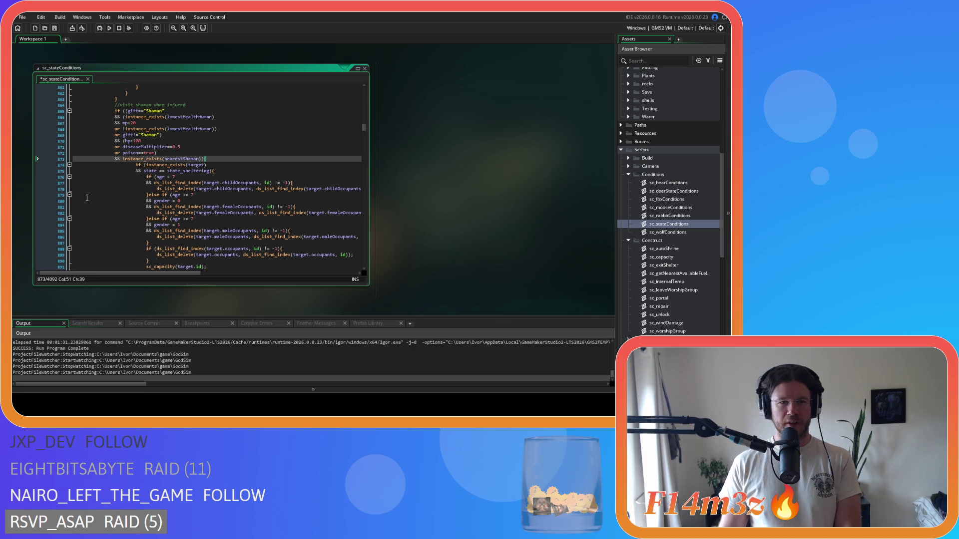
# Step: Dedent the shaman-visit shelter-exit block by one level
pyautogui.scroll(-8, 110, 205)
pyautogui.scroll(1, 110, 205)
pyautogui.moveTo(139, 203)
pyautogui.mouseDown()
pyautogui.moveTo(95, 172)
pyautogui.moveTo(72, 90)
pyautogui.mouseUp()
pyautogui.scroll(3, 95, 172)
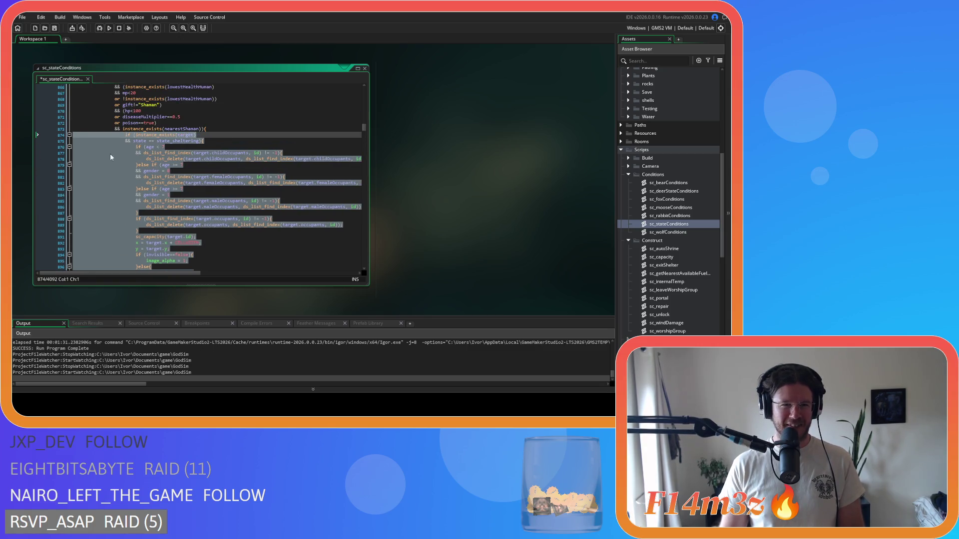
pyautogui.hotkey('shift', 'Tab')
# Step: Replace the shaman-visit shelter block with exitShelter(id); and save the script
pyautogui.scroll(-3, 150, 237)
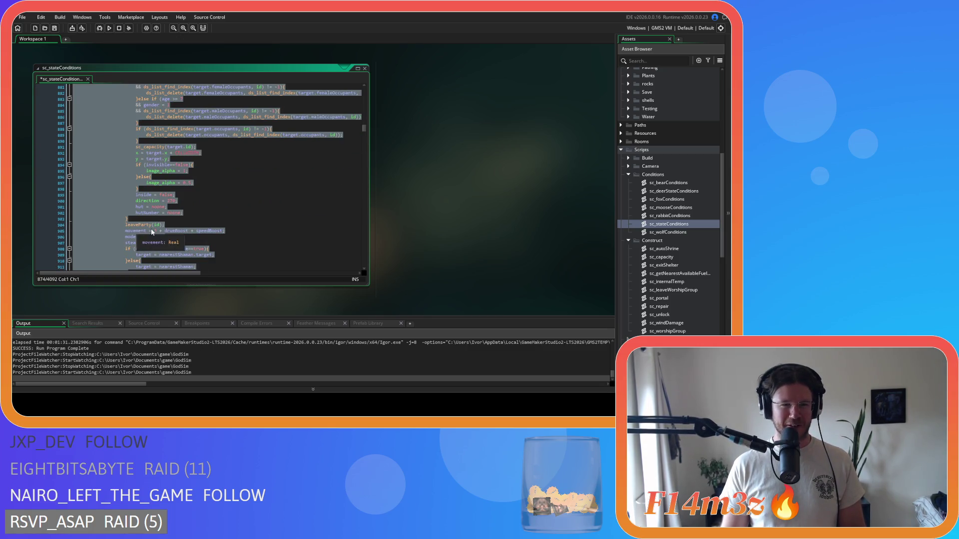
pyautogui.click(135, 220)
pyautogui.scroll(3, 134, 209)
pyautogui.moveTo(135, 220); pyautogui.dragTo(125, 106)
pyautogui.scroll(-3, 196, 173)
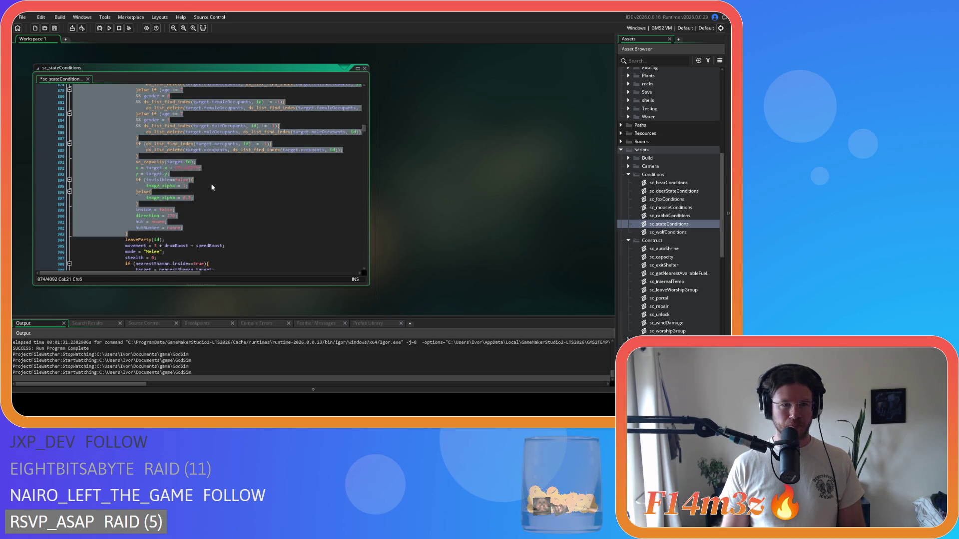
pyautogui.scroll(2, 213, 189)
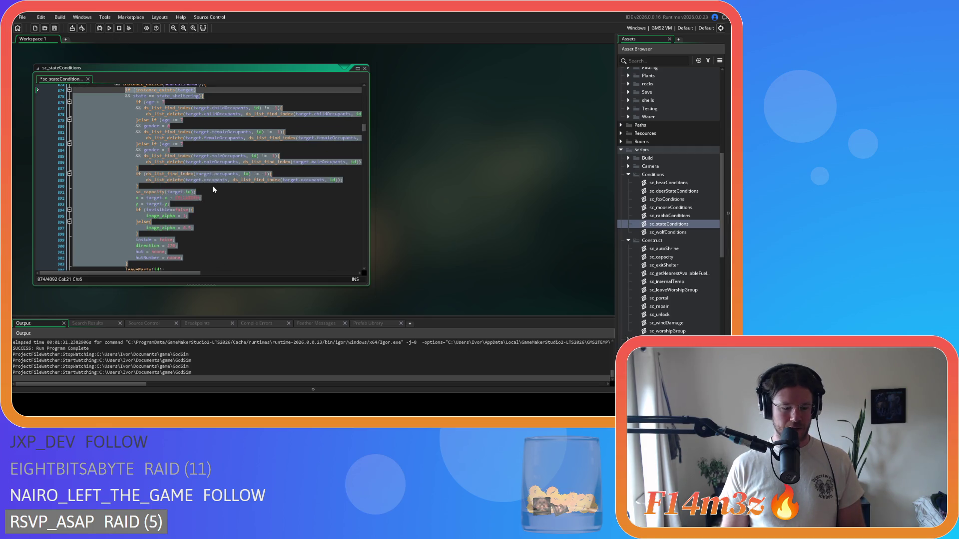
pyautogui.write('exitShelter(id);')
pyautogui.hotkey('ctrl', 's')
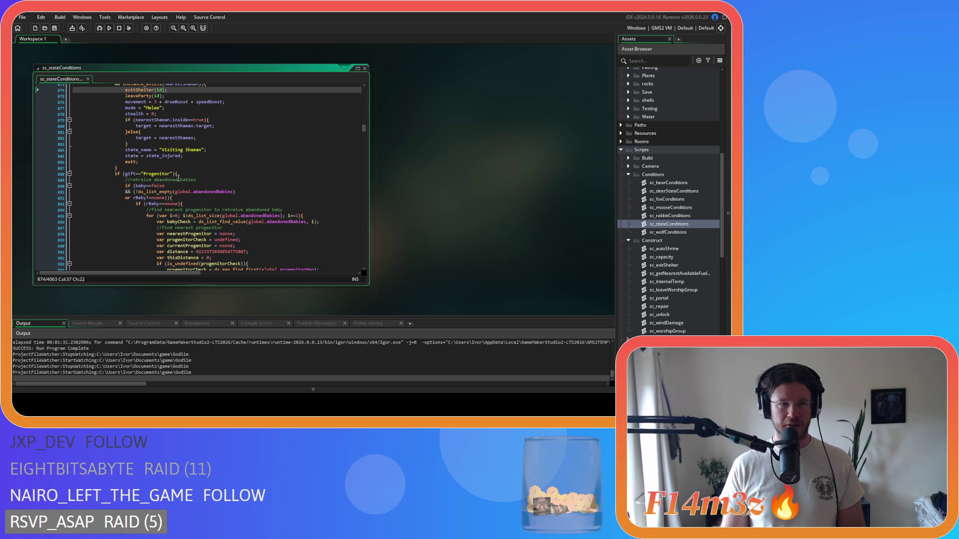
# Step: Paste exitShelter(id); over the shelter block under the nearestProgenitor check and save
pyautogui.scroll(-3, 179, 178)
pyautogui.scroll(-13, 178, 179)
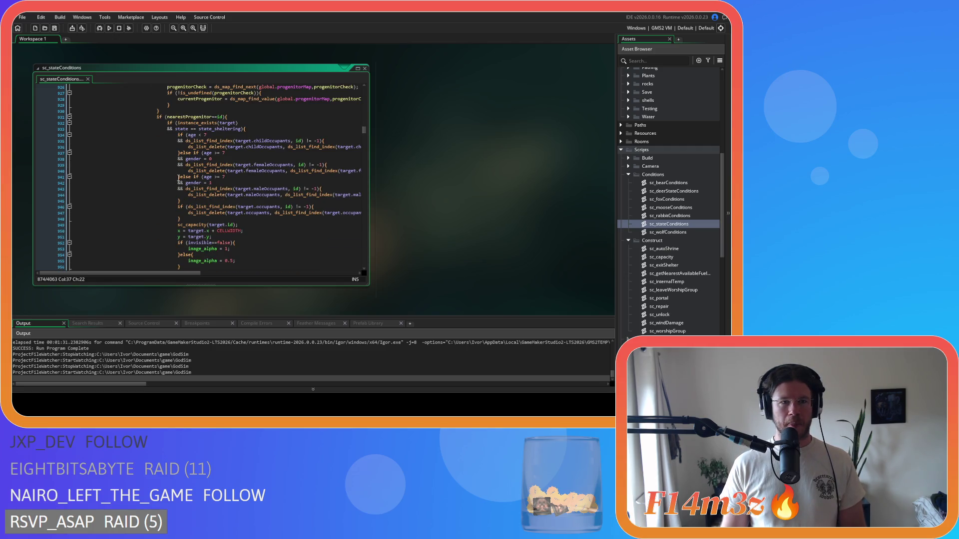
pyautogui.scroll(-5, 178, 178)
pyautogui.moveTo(182, 191)
pyautogui.mouseDown()
pyautogui.moveTo(174, 87)
pyautogui.moveTo(172, 169)
pyautogui.moveTo(165, 122)
pyautogui.mouseUp()
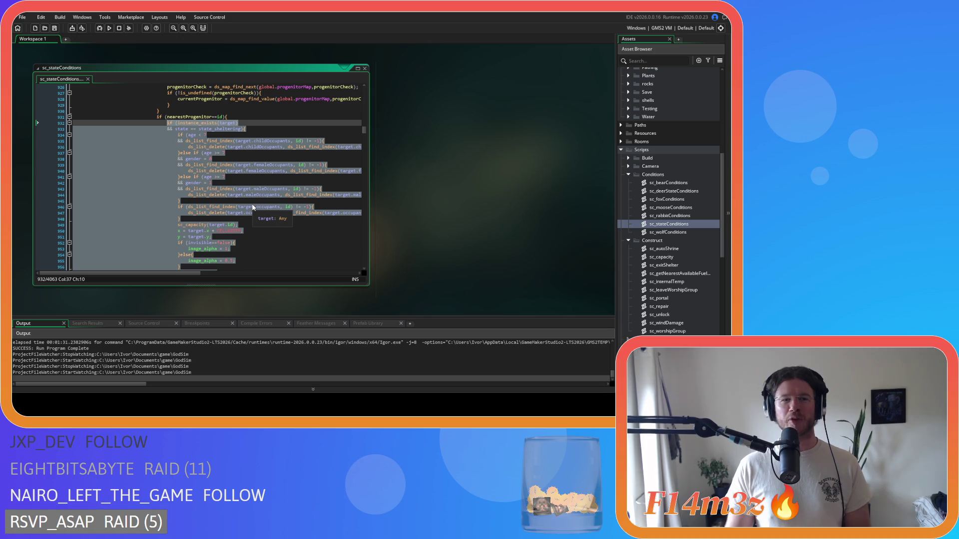
pyautogui.write('exitShelter(id);')
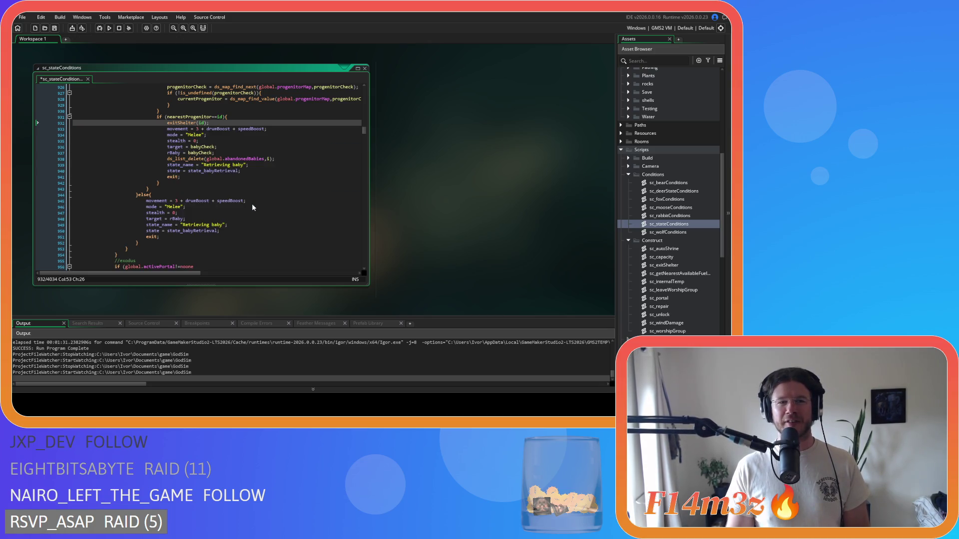
pyautogui.hotkey('ctrl', 's')
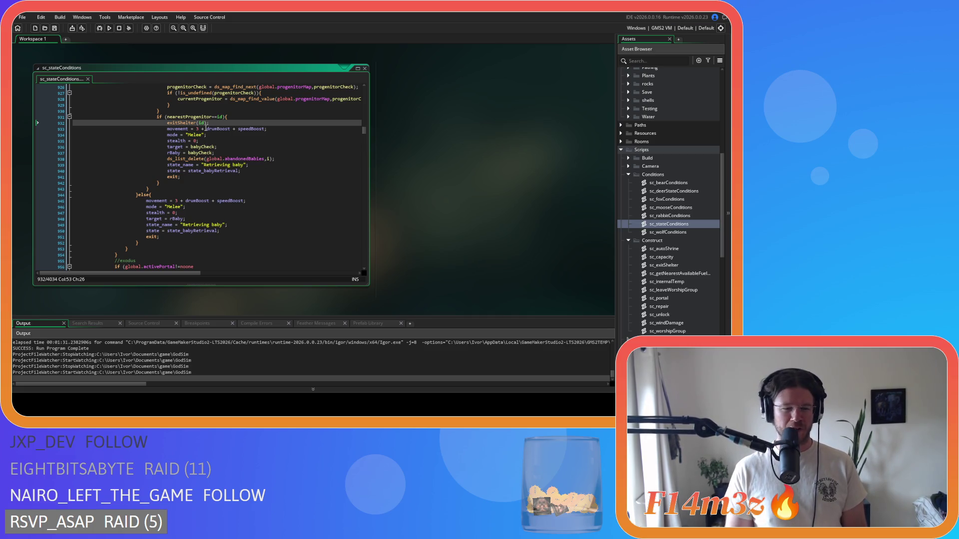
pyautogui.scroll(-6, 203, 130)
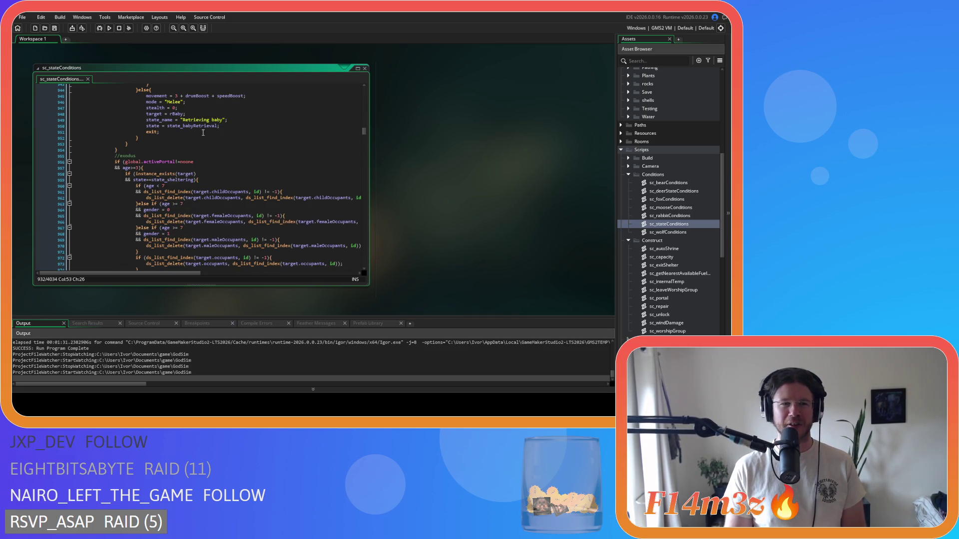
# Step: Delete the first old shelter-exit block in the mushroom section
pyautogui.scroll(-3, 202, 132)
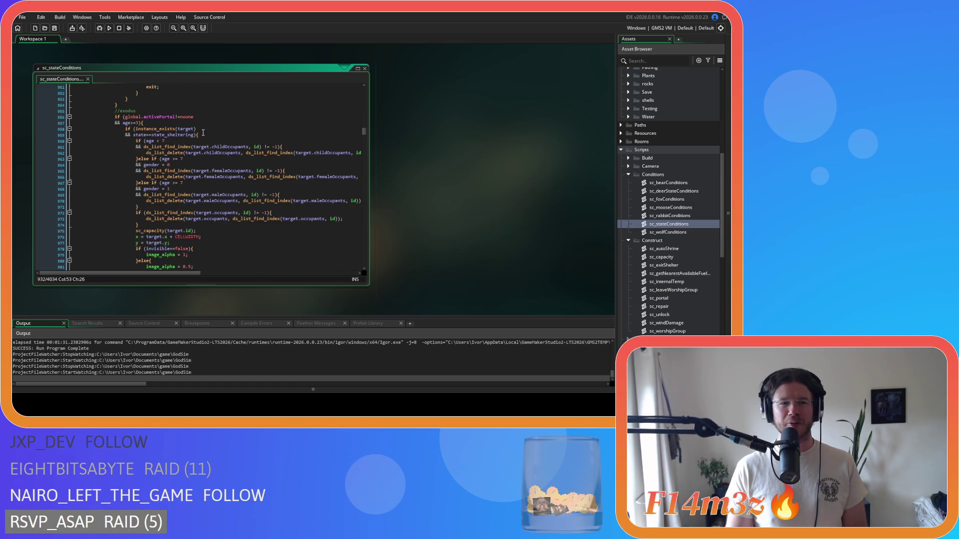
pyautogui.scroll(-3, 203, 132)
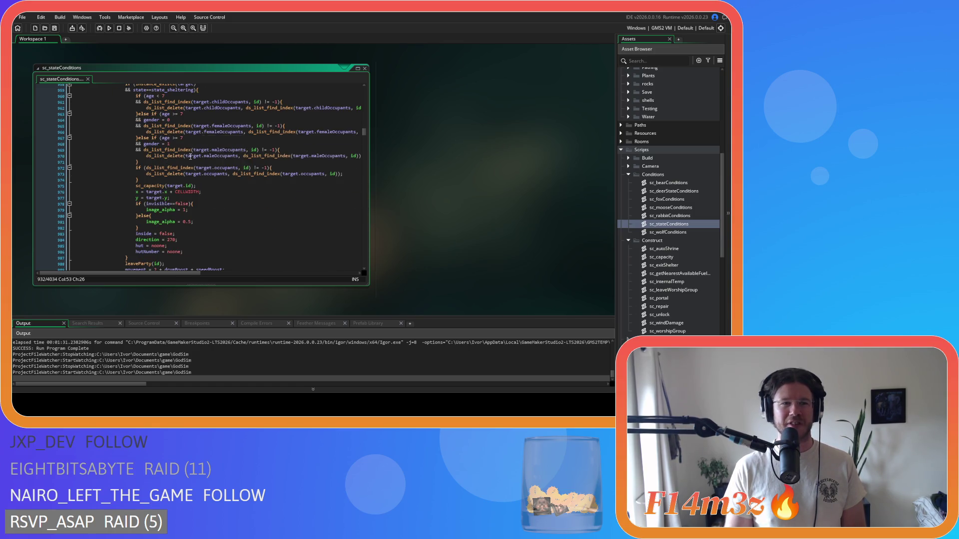
pyautogui.scroll(-1, 190, 157)
pyautogui.moveTo(137, 244); pyautogui.dragTo(126, 145)
pyautogui.press('Delete')
# Step: Remove the withdraw-mushrooms branch's shelter-exit block
pyautogui.scroll(-3, 181, 188)
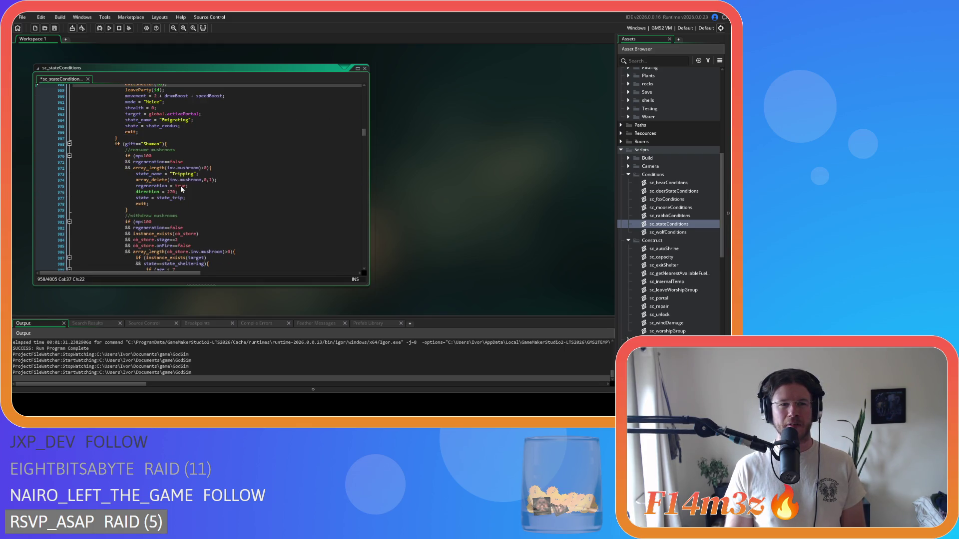
pyautogui.scroll(-2, 180, 189)
pyautogui.scroll(-5, 181, 188)
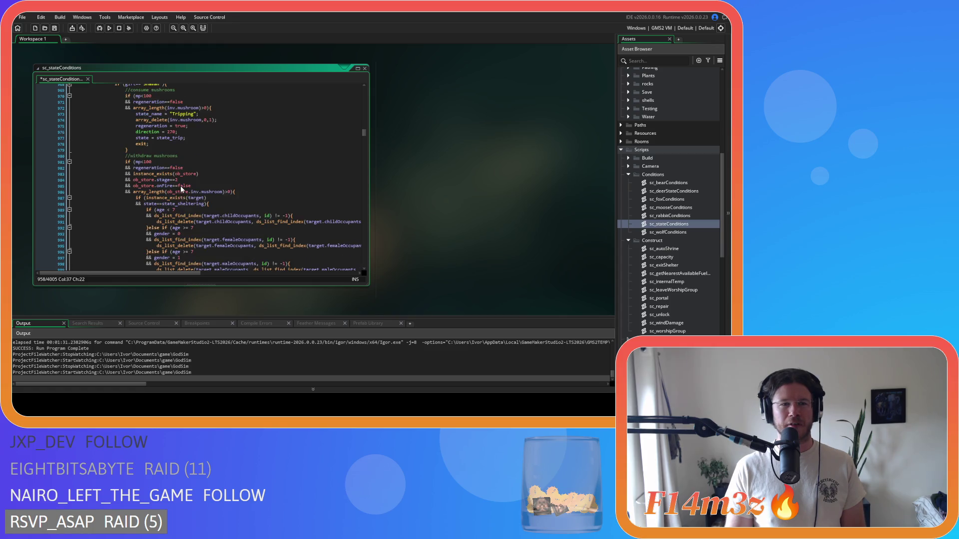
pyautogui.click(210, 160)
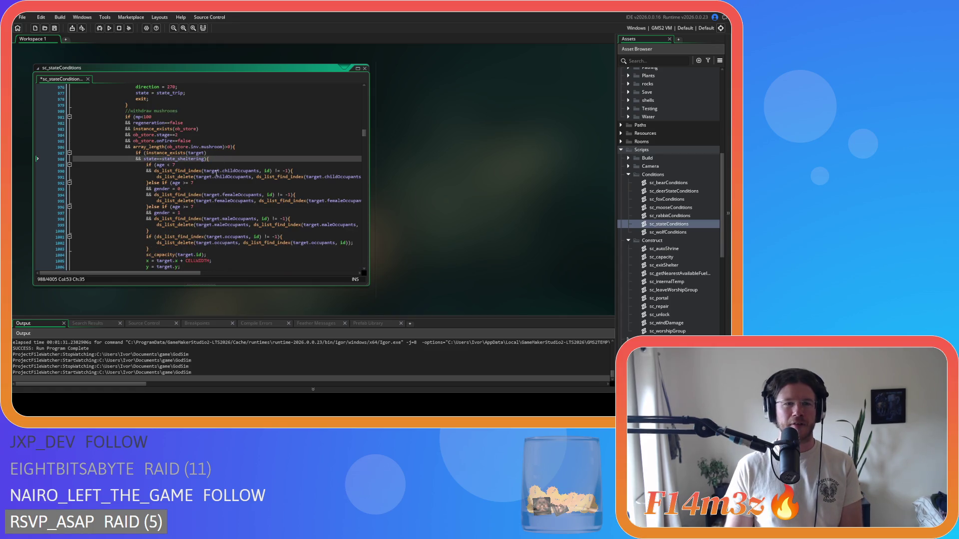
pyautogui.scroll(-4, 215, 169)
pyautogui.scroll(-4, 149, 176)
pyautogui.moveTo(149, 176); pyautogui.dragTo(136, 122)
pyautogui.press('Delete')
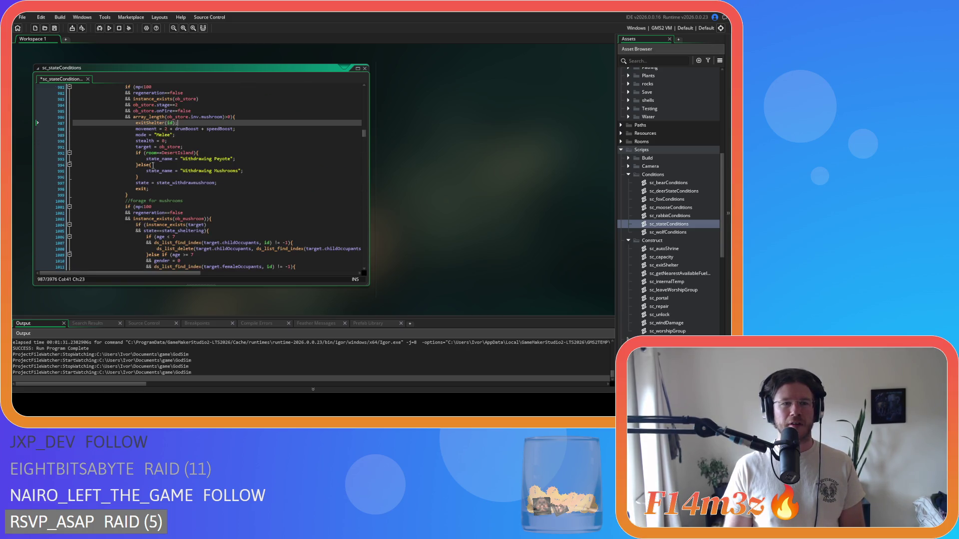
# Step: Remove the forage-for-mushrooms branch's shelter-exit block
pyautogui.scroll(-3, 222, 174)
pyautogui.click(222, 173)
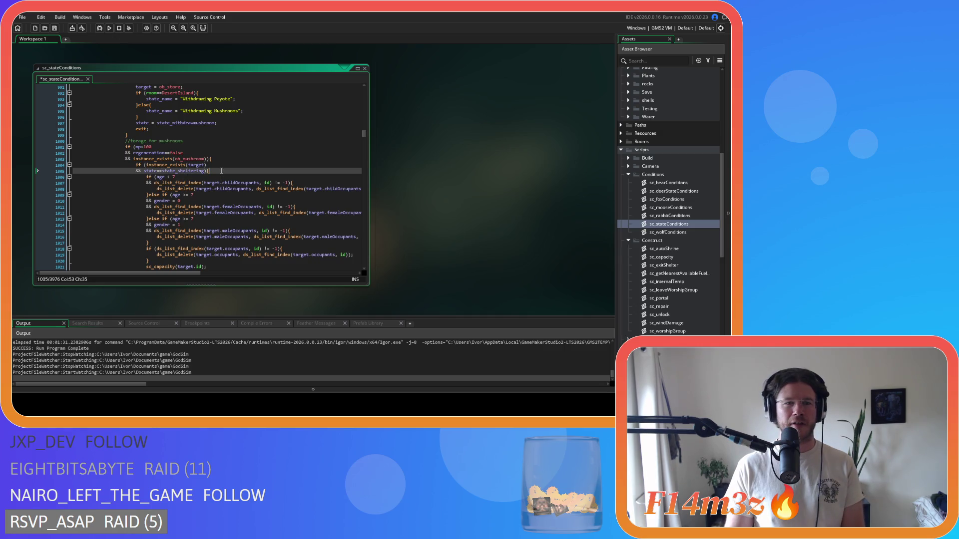
pyautogui.scroll(-4, 221, 171)
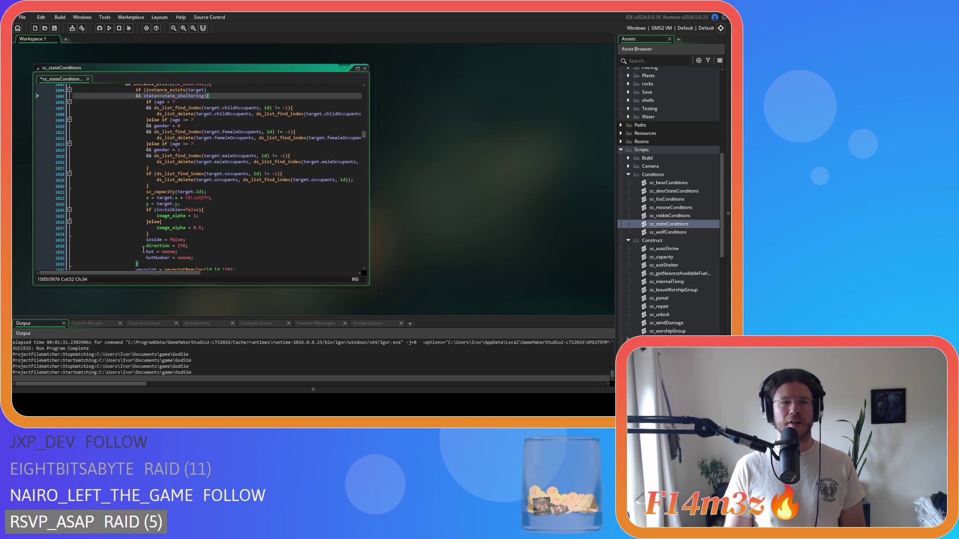
pyautogui.moveTo(147, 264); pyautogui.dragTo(136, 170)
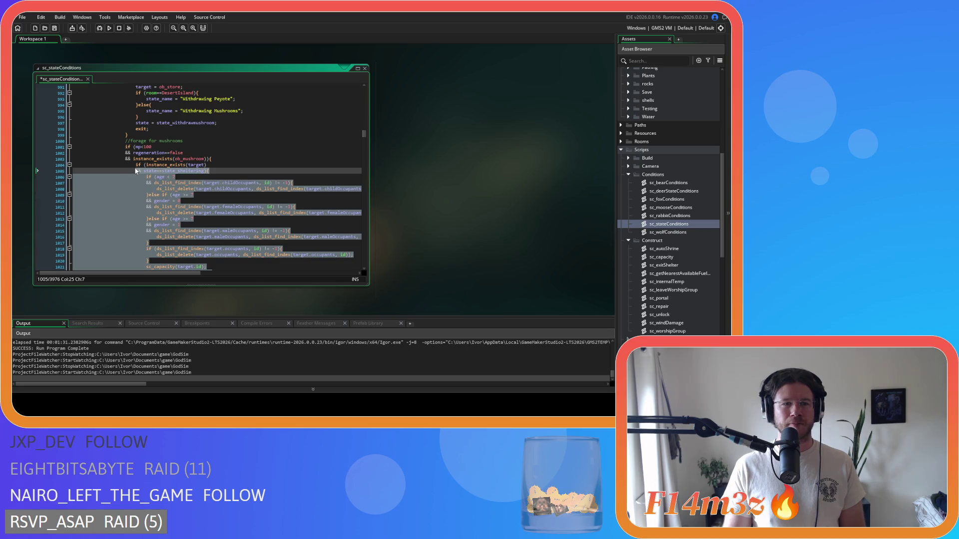
pyautogui.press('Delete')
# Step: Replace the Worshipper shrine shelter-exit block with the pasted exitShelter(id); call
pyautogui.scroll(-3, 182, 182)
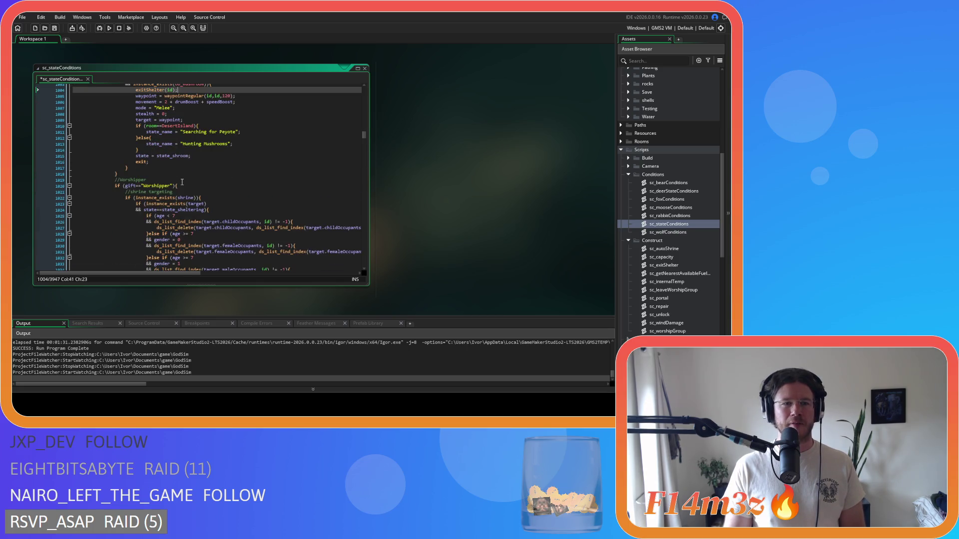
pyautogui.scroll(-2, 182, 182)
pyautogui.click(222, 169)
pyautogui.scroll(-4, 205, 169)
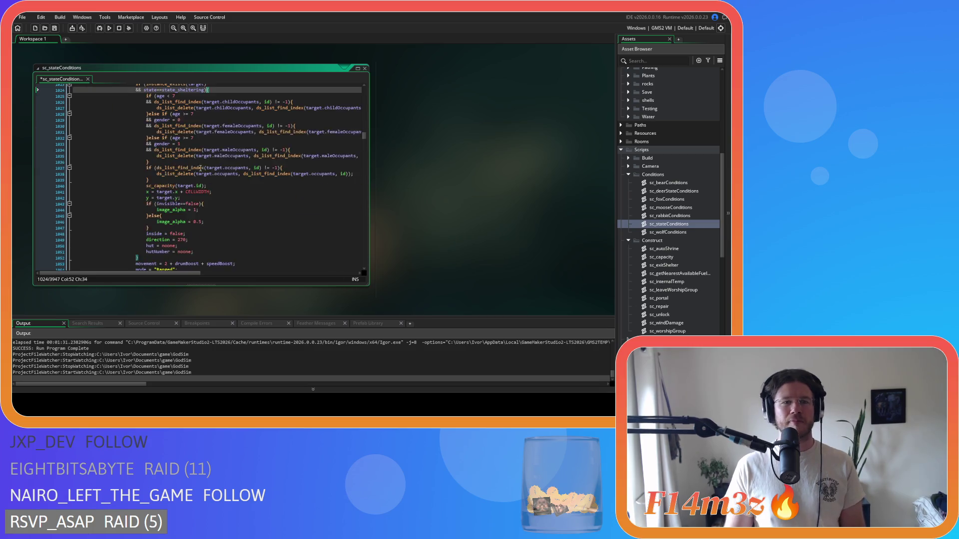
pyautogui.moveTo(145, 212); pyautogui.dragTo(134, 109)
pyautogui.write('exitShelter(id);')
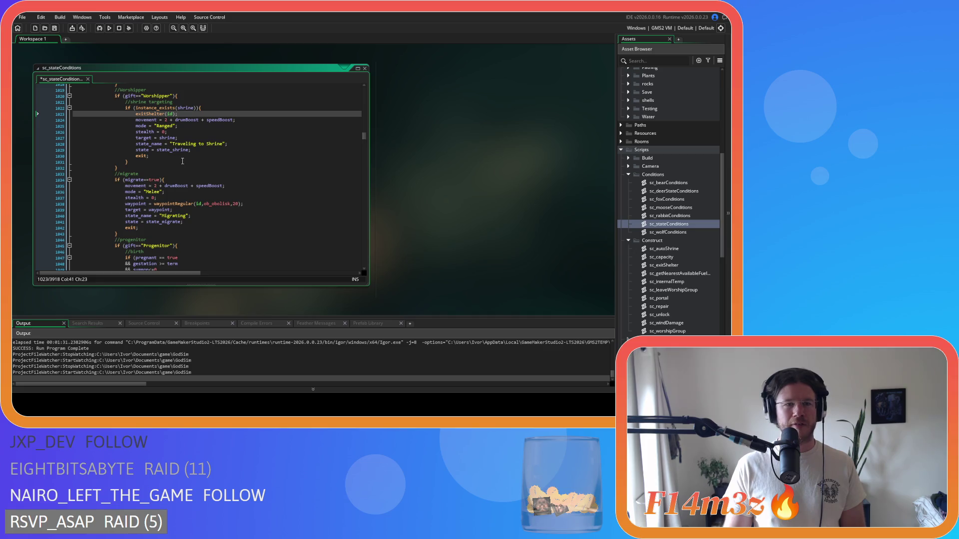
pyautogui.scroll(-7, 182, 161)
# Step: Tighten the first birth check to pregnant==true && gestation>=term and save the script
pyautogui.hotkey('ctrl', 's')
pyautogui.scroll(-1, 235, 164)
pyautogui.click(160, 123)
pyautogui.press('BackSpace')
pyautogui.press('Delete')
pyautogui.press('Down')
pyautogui.press('BackSpace')
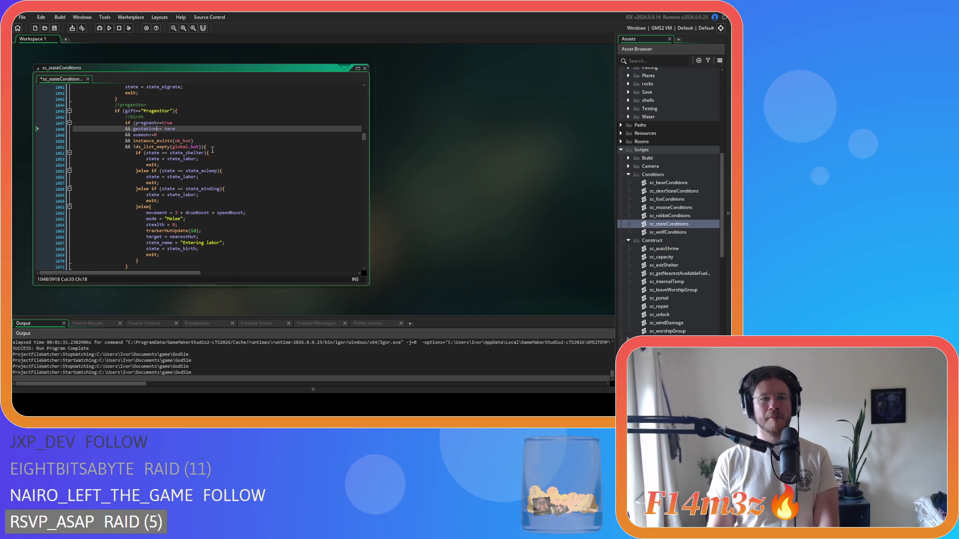
pyautogui.press('Delete')
pyautogui.hotkey('ctrl', 's')
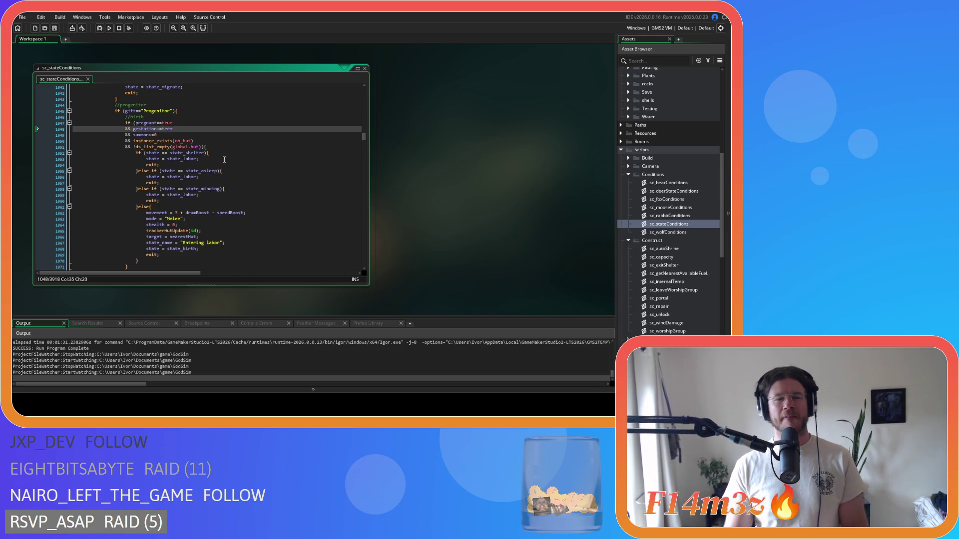
# Step: Remove the spaces around == in the state_asleep and state_shelter comparisons
pyautogui.click(173, 171)
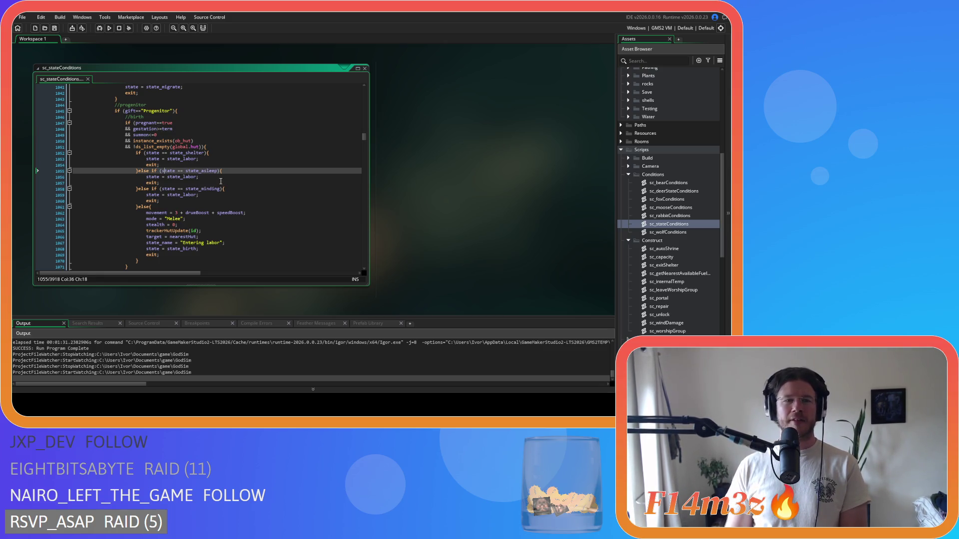
pyautogui.press('Right')
pyautogui.press('Delete')
pyautogui.press('Right')
pyautogui.press('Right')
pyautogui.press('Delete')
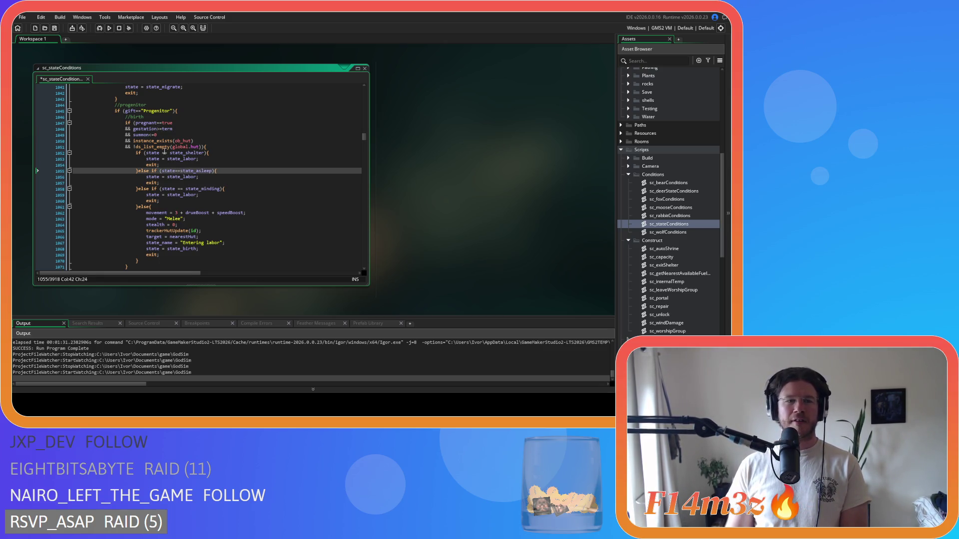
pyautogui.click(161, 152)
pyautogui.press('Delete')
pyautogui.press('Right')
pyautogui.press('Right')
pyautogui.press('Delete')
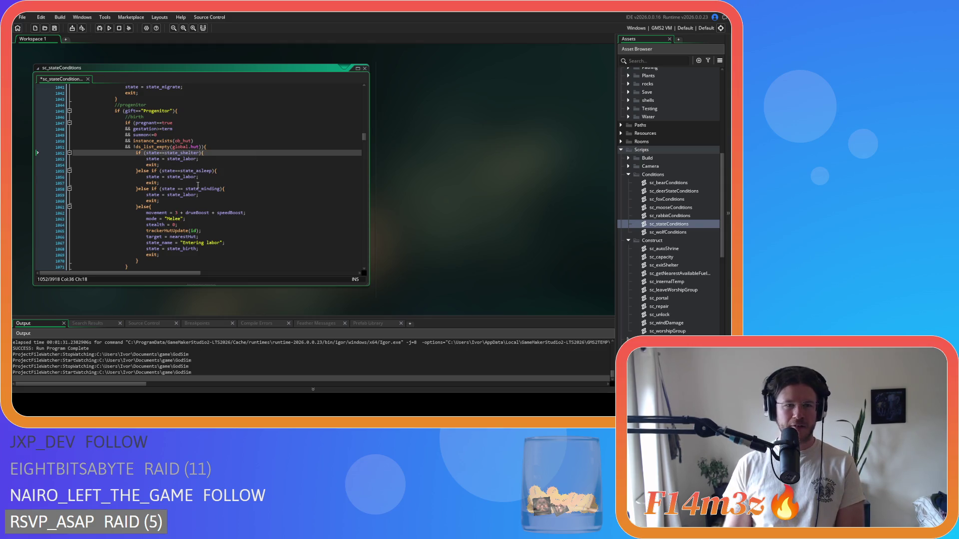
# Step: Remove the spacing around == in the state_minding comparison and save
pyautogui.click(181, 189)
pyautogui.press('Delete')
pyautogui.press('Right')
pyautogui.press('Right')
pyautogui.press('Delete')
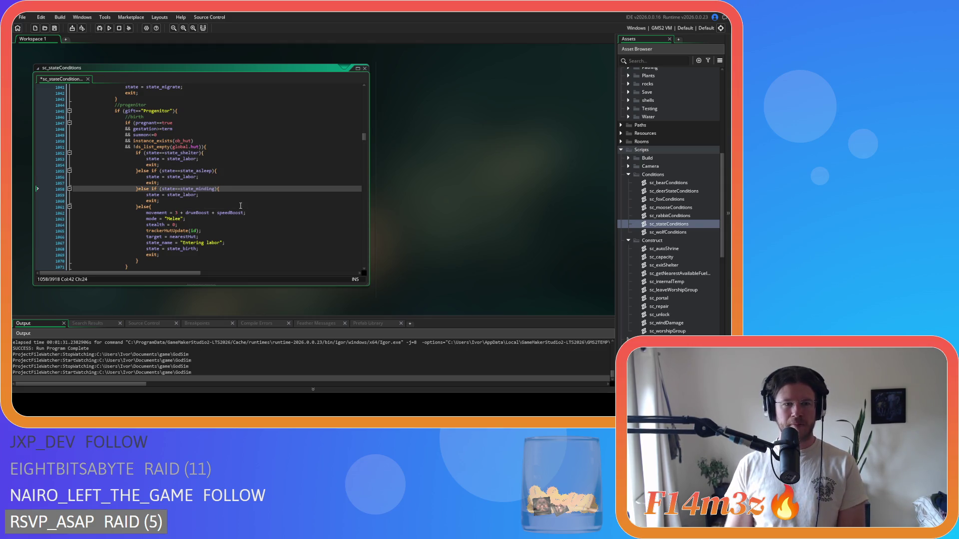
pyautogui.scroll(-3, 195, 216)
pyautogui.hotkey('ctrl', 's')
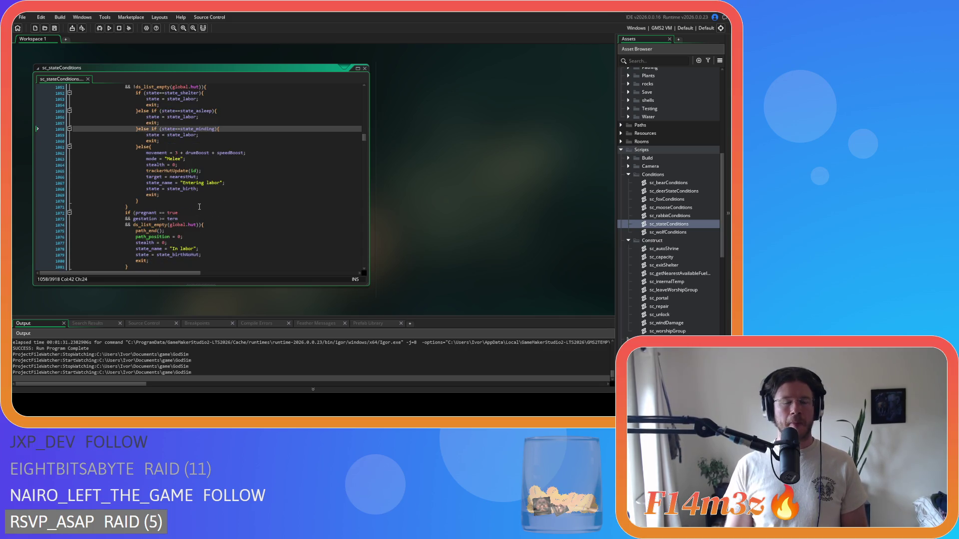
pyautogui.scroll(3, 199, 206)
pyautogui.scroll(-6, 199, 206)
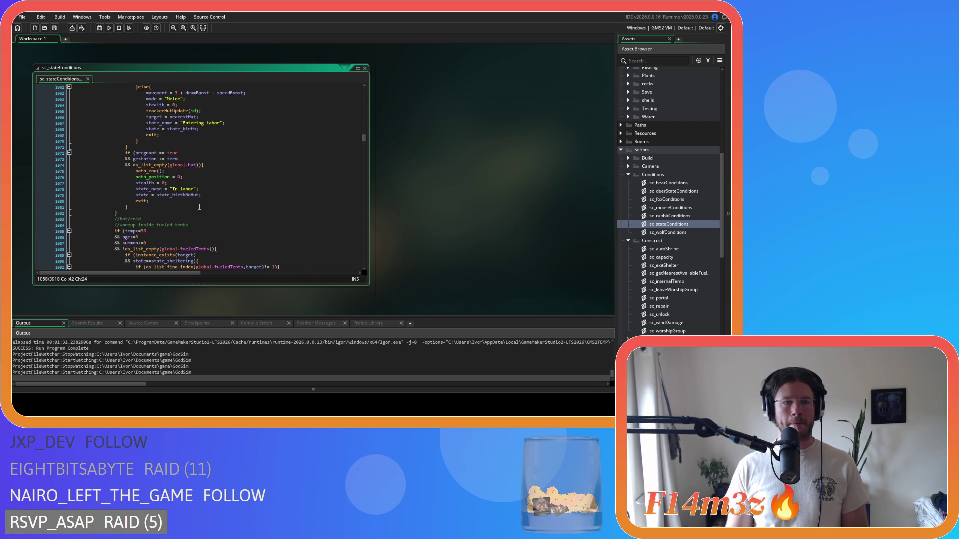
# Step: Remove the spaces around == and >= in the second pregnant/gestation birth check, then save
pyautogui.click(155, 153)
pyautogui.press('BackSpace')
pyautogui.press('Right')
pyautogui.press('Right')
pyautogui.click(164, 159)
pyautogui.press('Delete')
pyautogui.press('Left')
pyautogui.press('Left')
pyautogui.press('BackSpace')
pyautogui.press('Right')
pyautogui.press('Right')
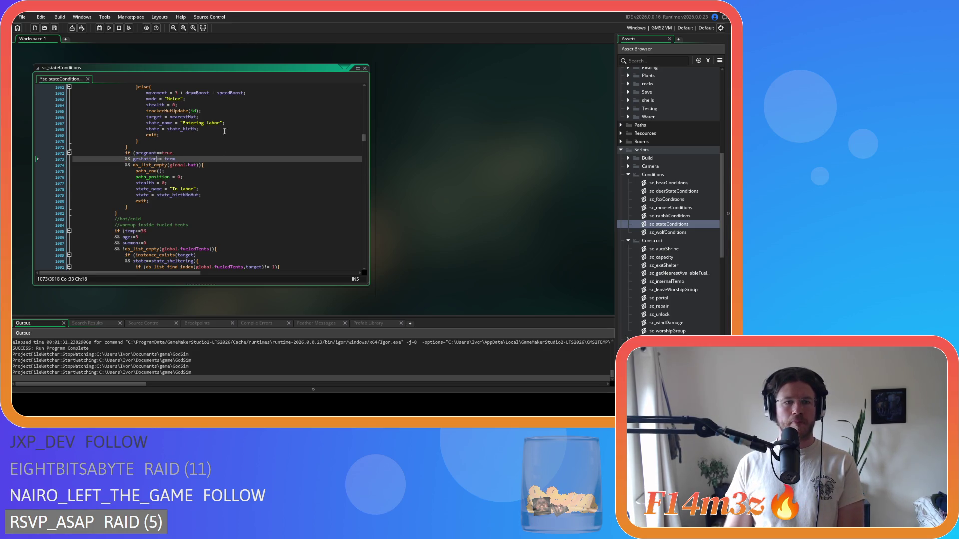
pyautogui.hotkey('ctrl', 's')
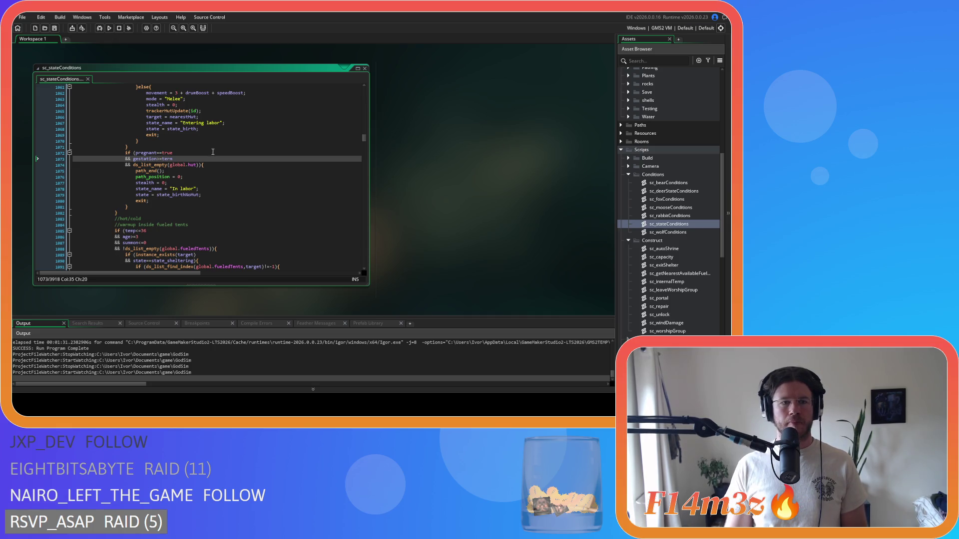
pyautogui.scroll(-3, 206, 163)
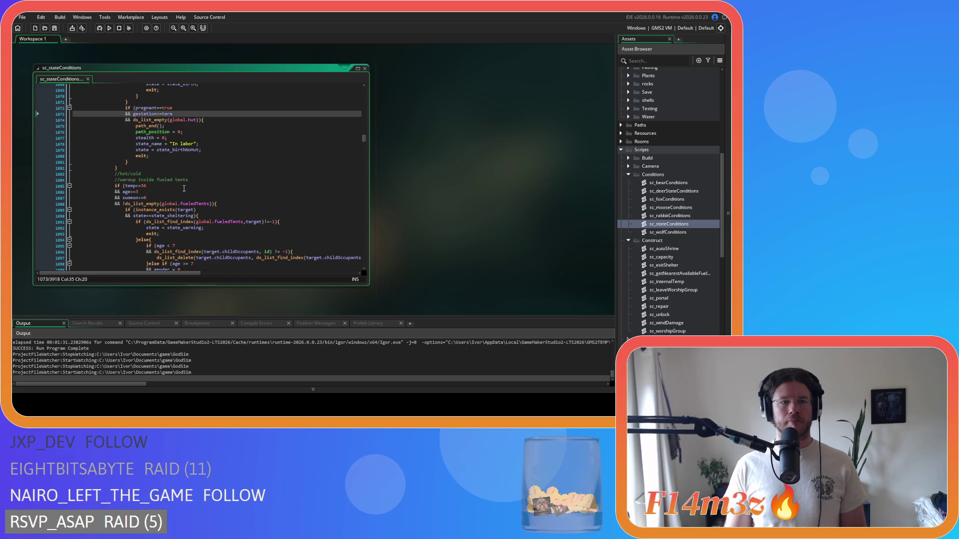
pyautogui.scroll(-7, 184, 188)
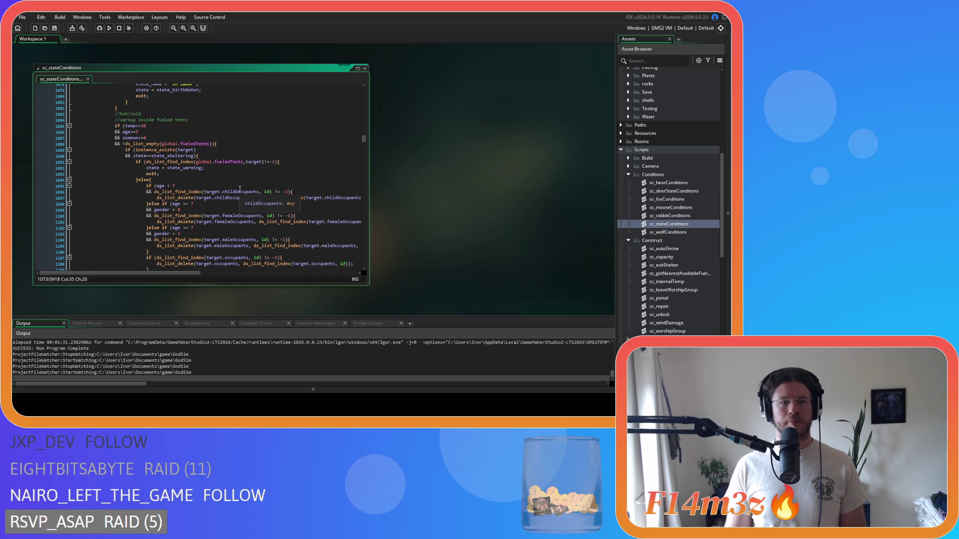
pyautogui.scroll(-3, 204, 194)
pyautogui.moveTo(140, 251); pyautogui.dragTo(126, 138)
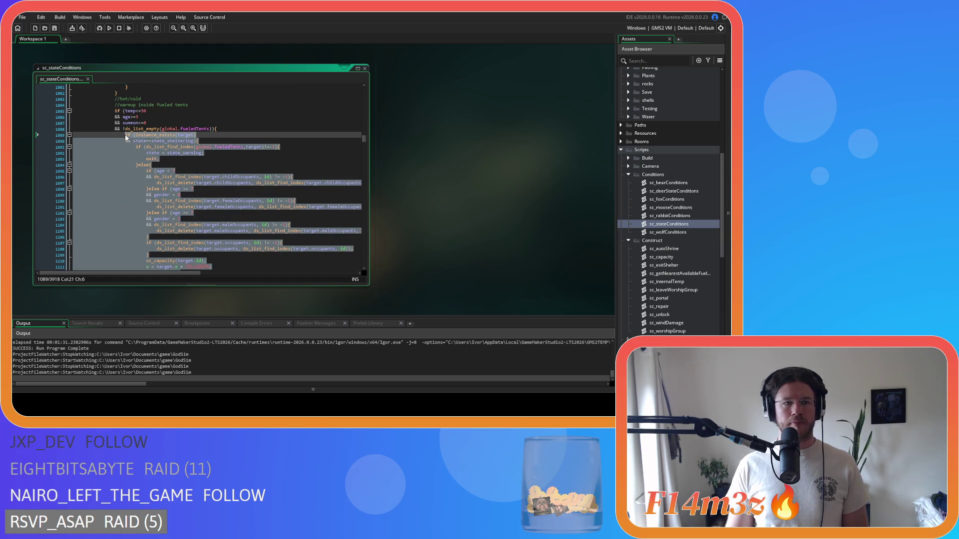
pyautogui.hotkey('ctrl', 'v')
pyautogui.hotkey('ctrl', 'z')
pyautogui.click(204, 166)
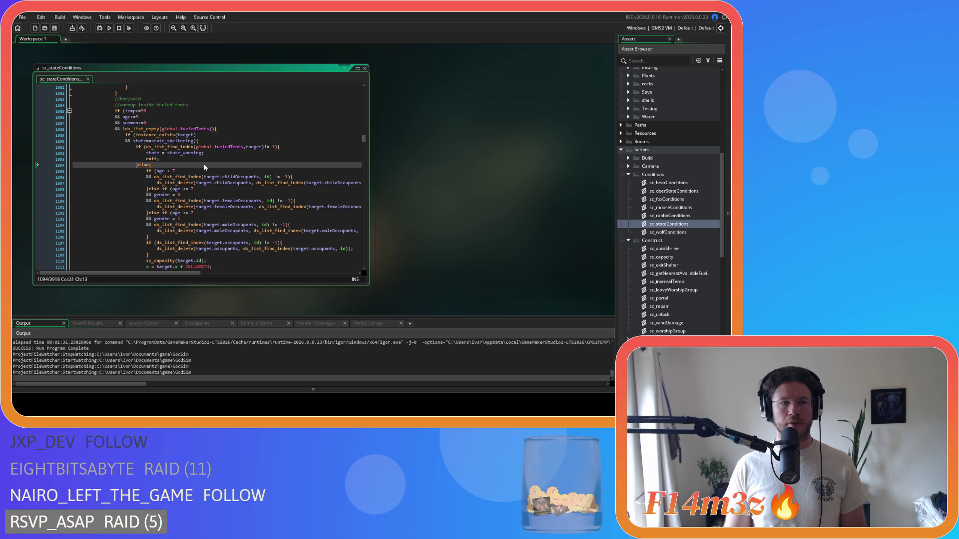
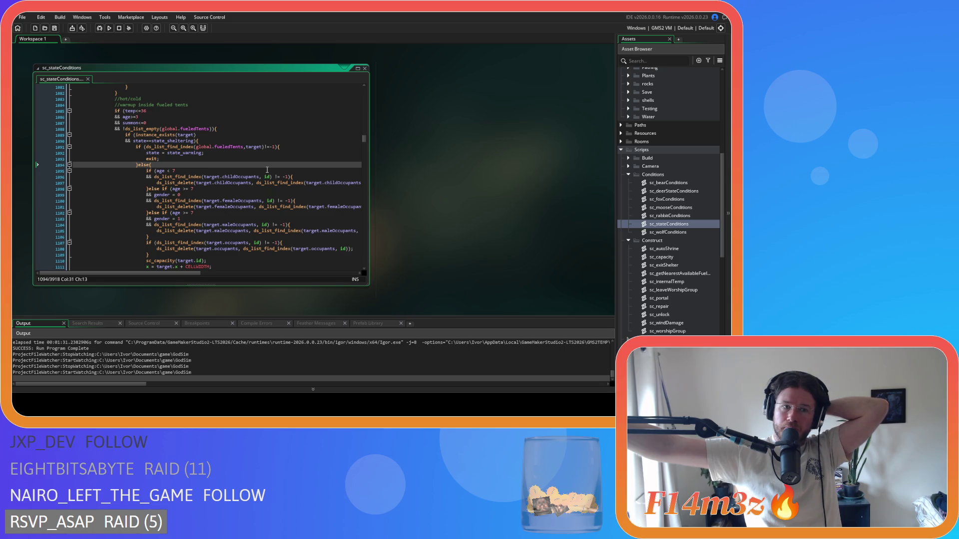
# Step: Undo the gestation and pregnancy spacing edits and the latest occupant-block replacements
pyautogui.hotkey('ctrl', 'z')
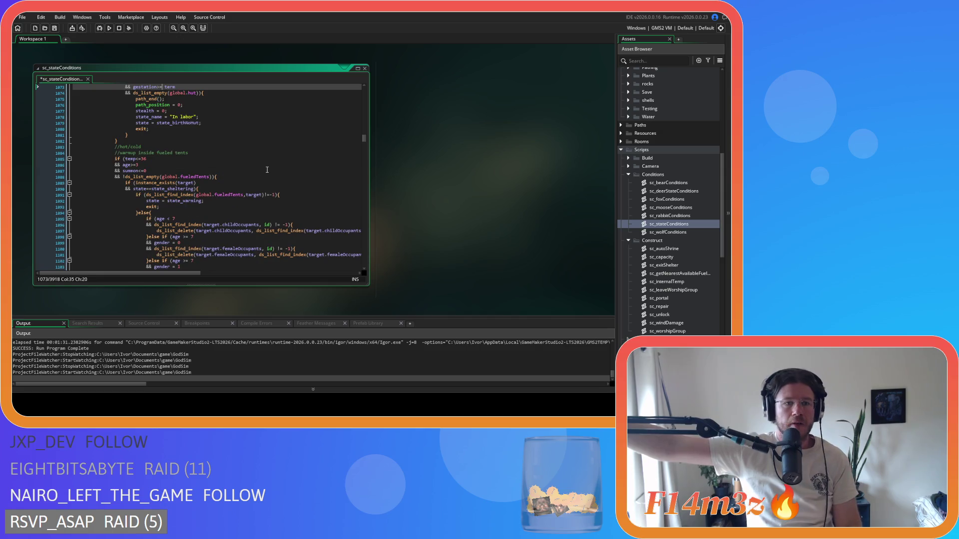
pyautogui.hotkey('ctrl', 'z')
pyautogui.hotkey('ctrl', 'z')
pyautogui.hotkey('ctrl', 'z')
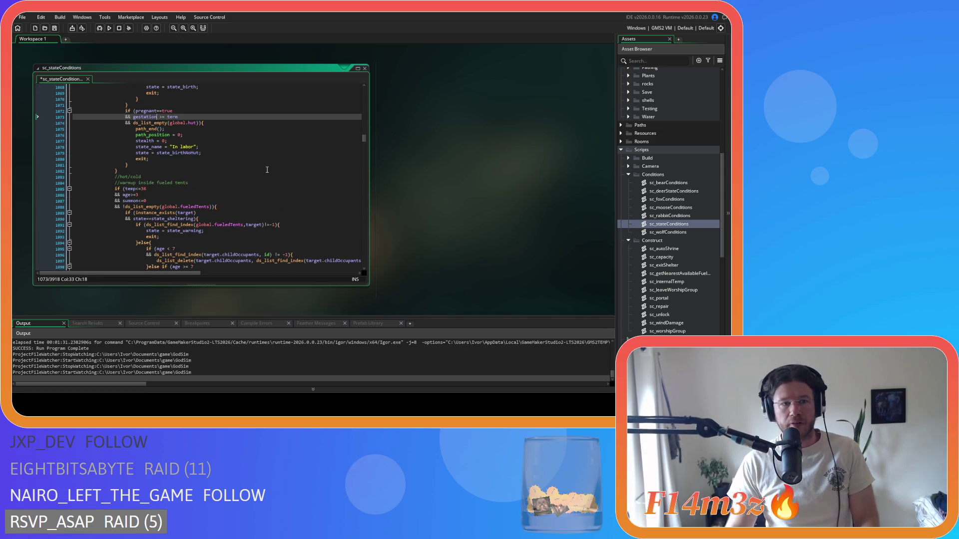
pyautogui.hotkey('ctrl', 'z')
pyautogui.hotkey('ctrl', 'z')
pyautogui.hotkey('ctrl', 'z')
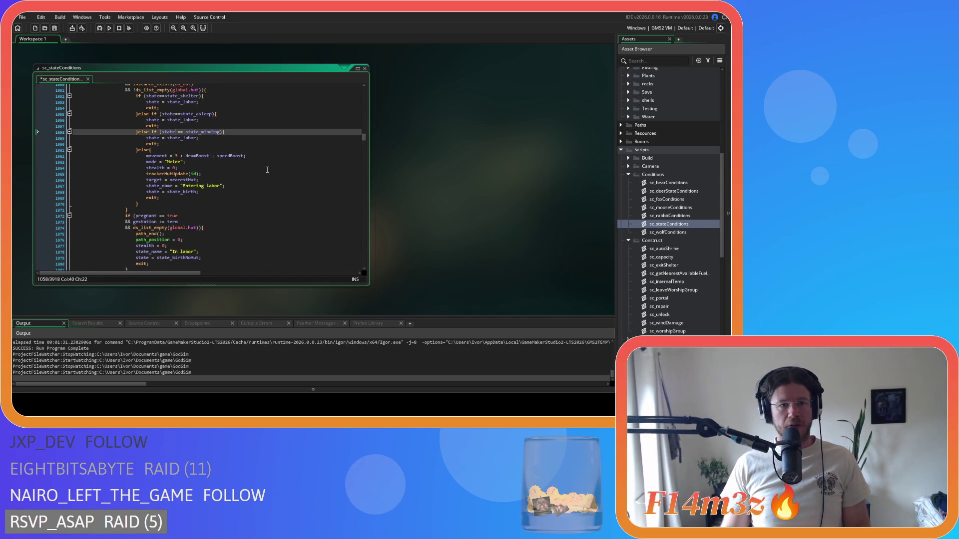
pyautogui.hotkey('ctrl', 'z')
pyautogui.hotkey('ctrl', 'z')
pyautogui.hotkey('ctrl', 'z')
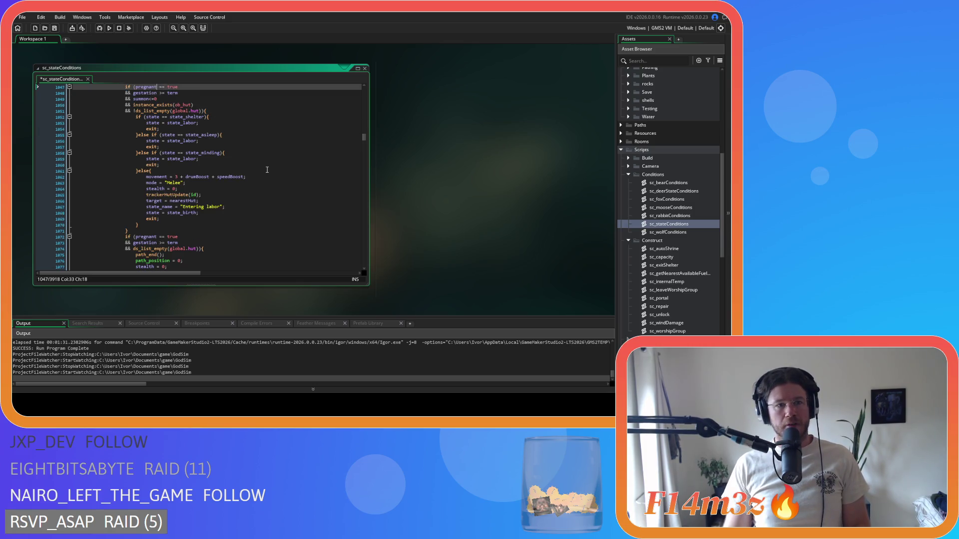
pyautogui.scroll(2, 267, 169)
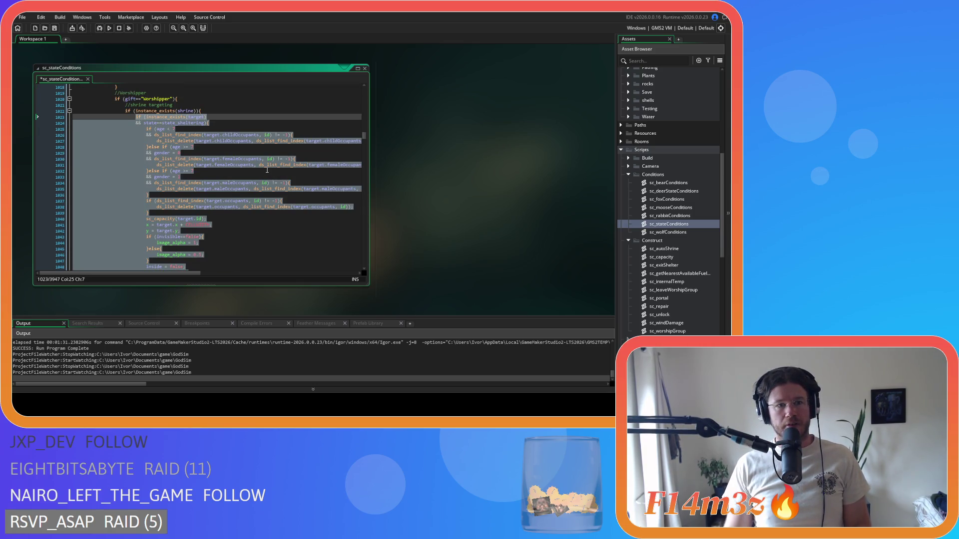
pyautogui.hotkey('ctrl', 'z')
pyautogui.hotkey('ctrl', 'z')
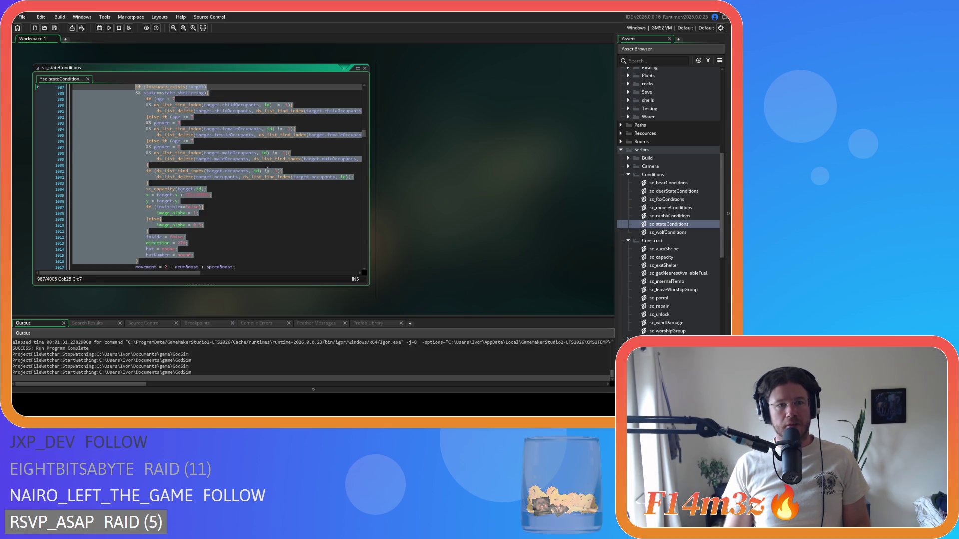
pyautogui.hotkey('ctrl', 'z')
pyautogui.hotkey('ctrl', 'z')
pyautogui.hotkey('ctrl', 'z')
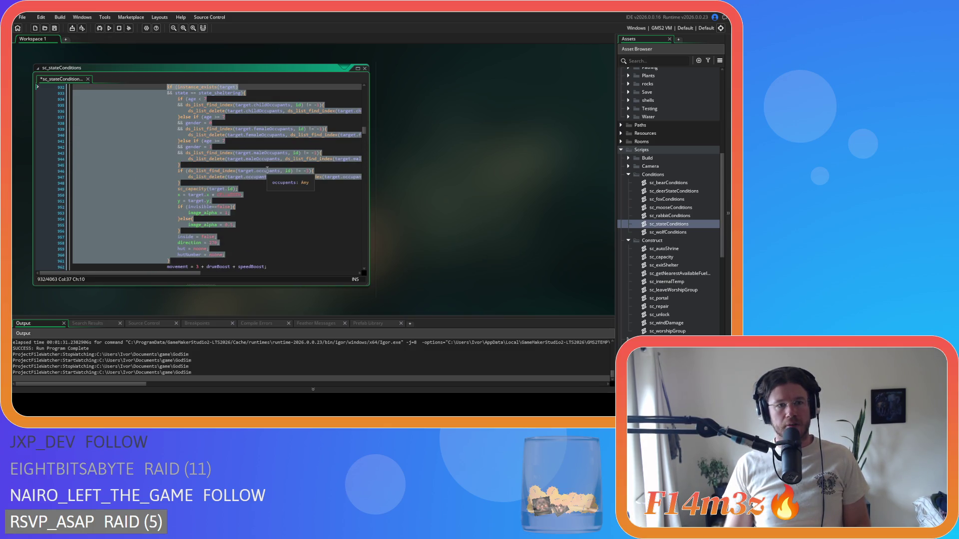
pyautogui.hotkey('ctrl', 'z')
pyautogui.hotkey('ctrl', 'z')
pyautogui.hotkey('ctrl', 'z')
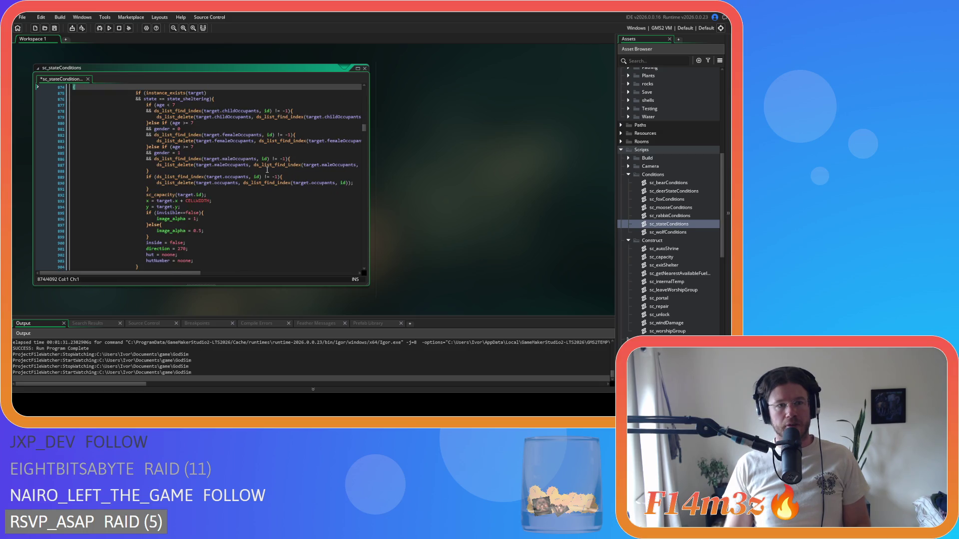
# Step: Keep undoing the block replacements back to the earliest exitShelter(id) edit
pyautogui.scroll(2, 267, 170)
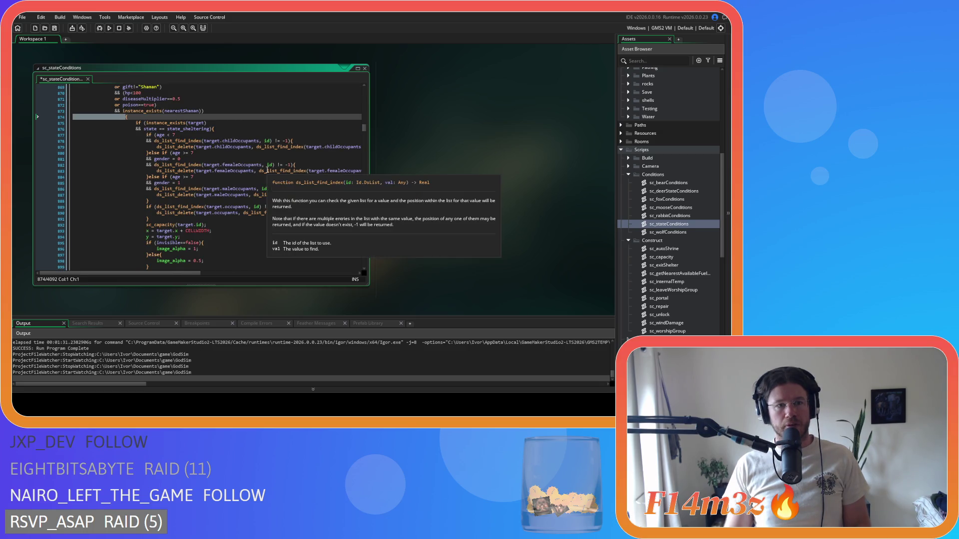
pyautogui.hotkey('ctrl', 'z')
pyautogui.hotkey('ctrl', 'z')
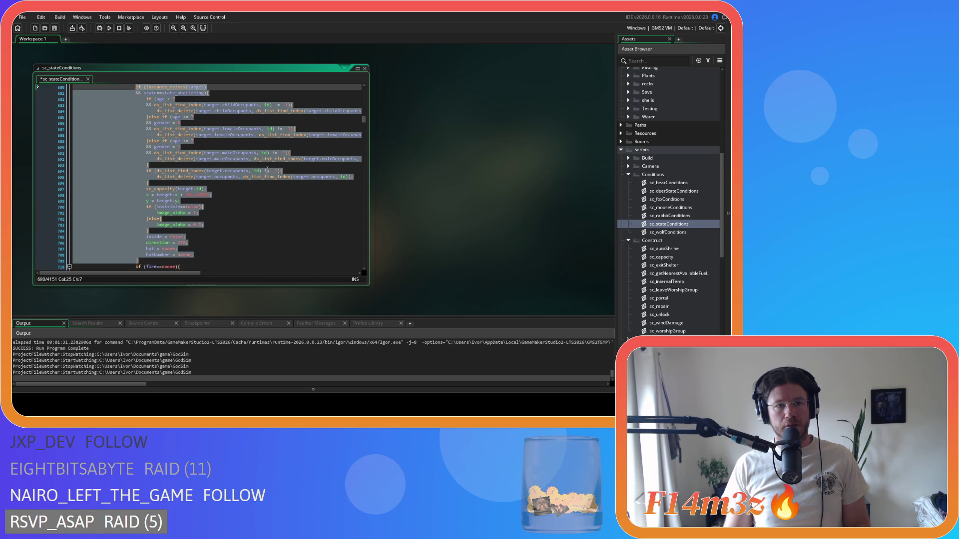
pyautogui.hotkey('ctrl', 'z')
pyautogui.hotkey('ctrl', 'z')
pyautogui.hotkey('ctrl', 'z')
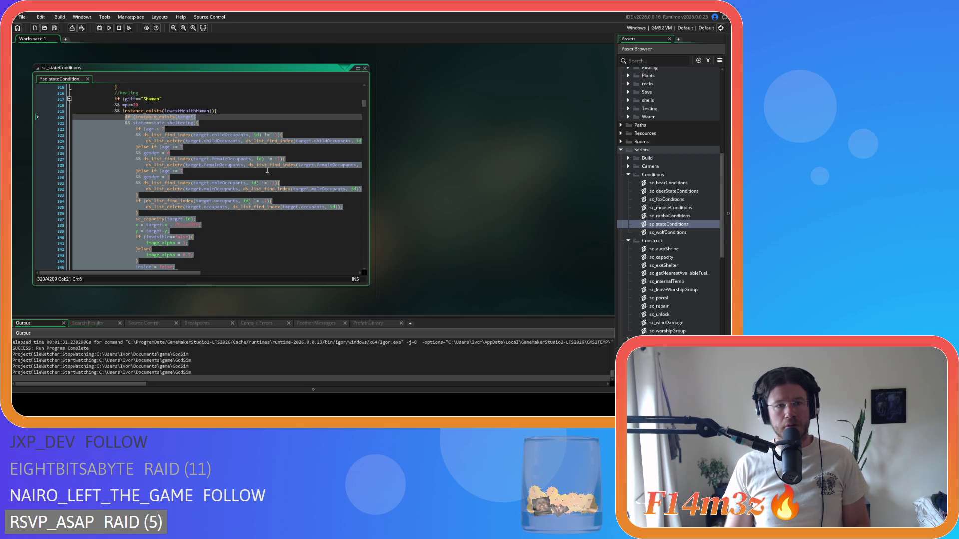
pyautogui.hotkey('ctrl', 'z')
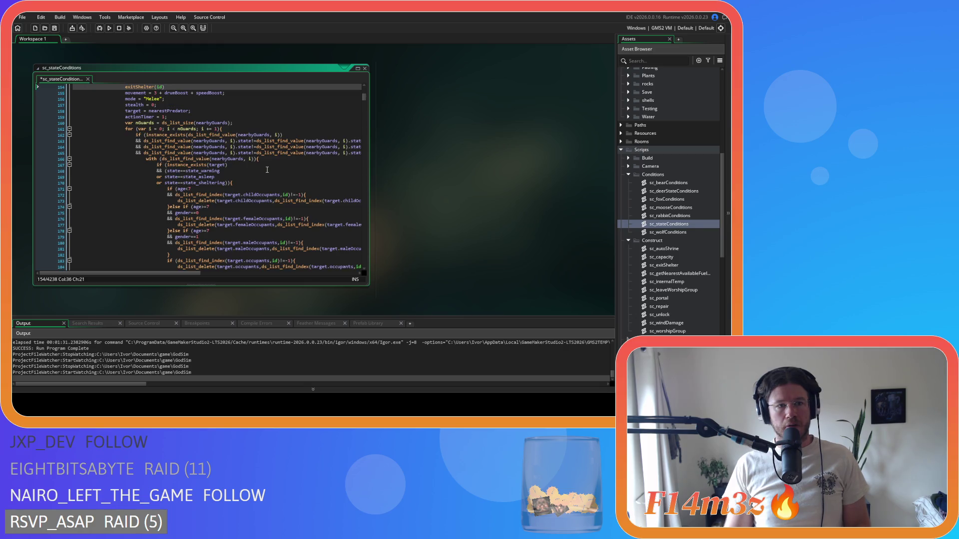
pyautogui.scroll(2, 267, 170)
pyautogui.hotkey('ctrl', 'z')
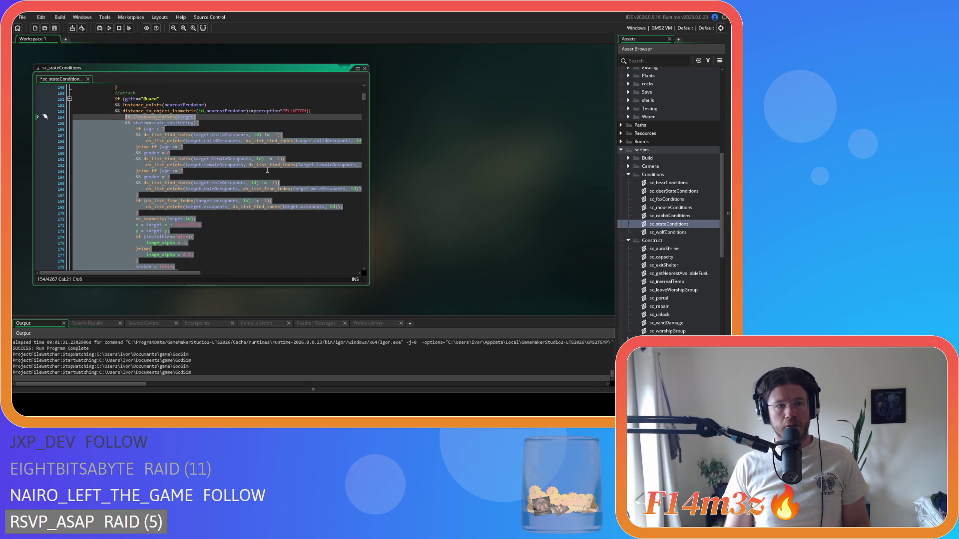
# Step: Redo every exitShelter(id) replacement, then restore the occupant block at line 1089
pyautogui.hotkey('ctrl', 'y')
pyautogui.hotkey('ctrl', 'y')
pyautogui.hotkey('ctrl', 'y')
pyautogui.hotkey('ctrl', 'y')
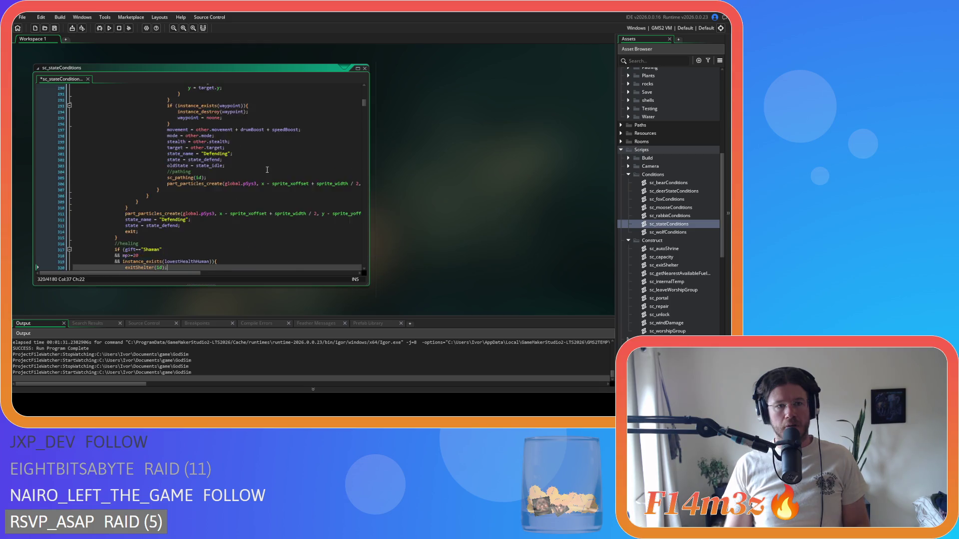
pyautogui.hotkey('ctrl', 'y')
pyautogui.hotkey('ctrl', 'y')
pyautogui.hotkey('ctrl', 'y')
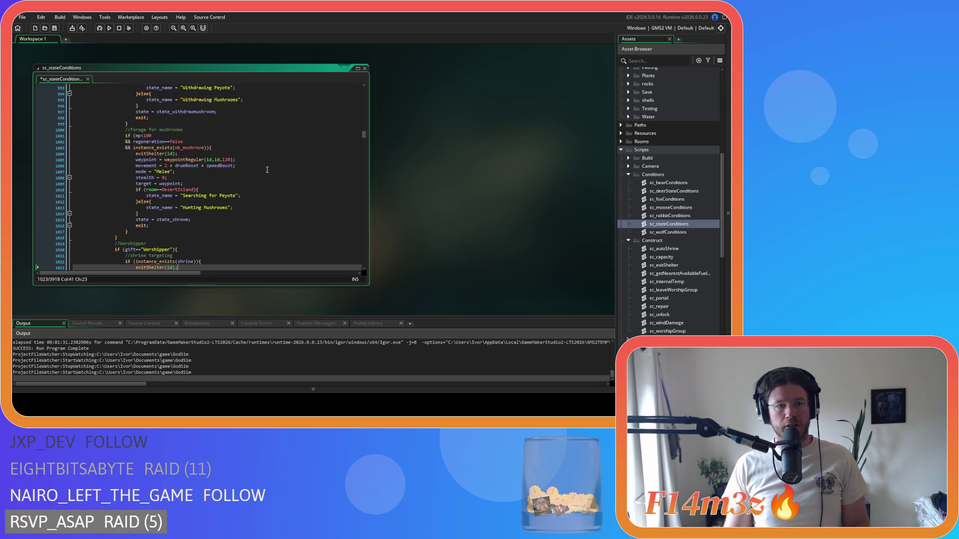
pyautogui.hotkey('ctrl', 'y')
pyautogui.hotkey('ctrl', 'y')
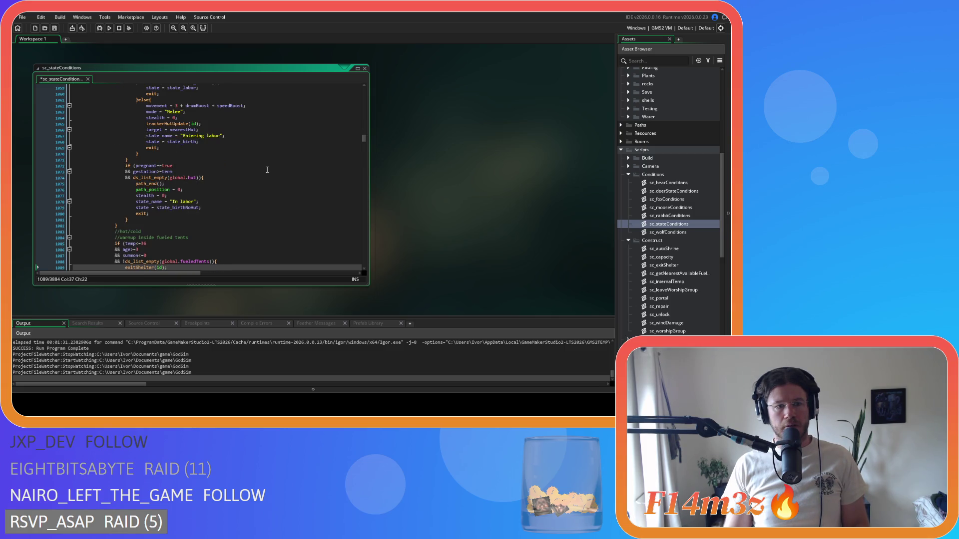
pyautogui.hotkey('ctrl', 'z')
pyautogui.hotkey('ctrl', 'z')
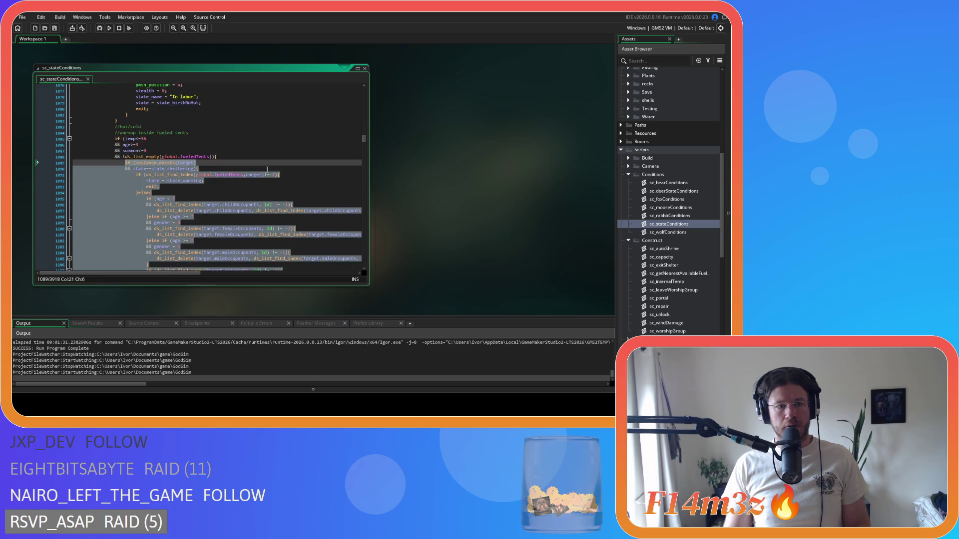
# Step: Delete the occupant-removal block in the campfire check
pyautogui.scroll(-1, 267, 170)
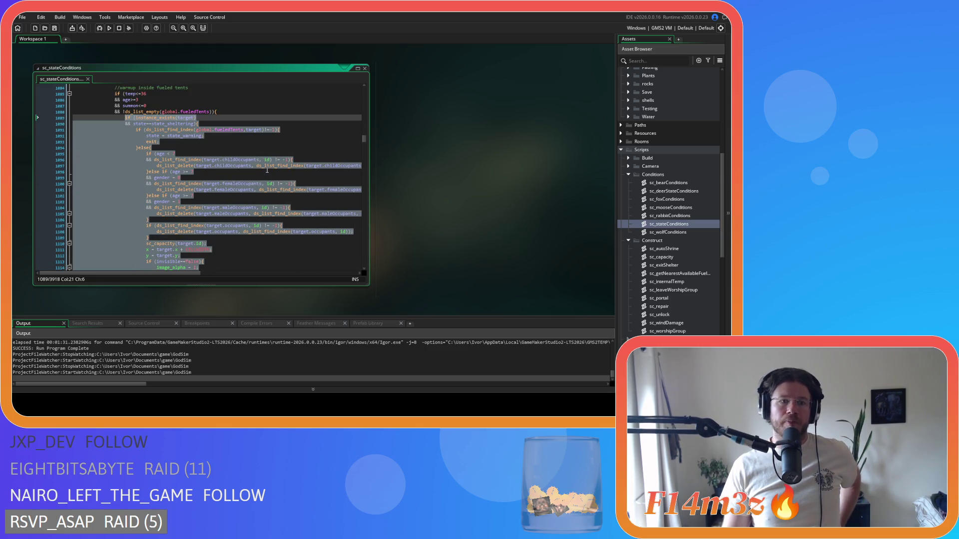
pyautogui.scroll(-5, 267, 170)
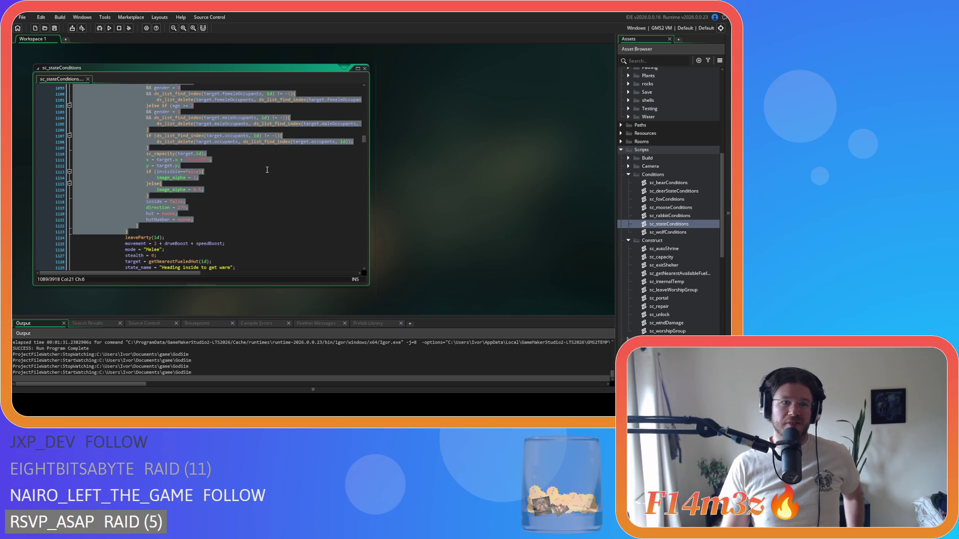
pyautogui.scroll(7, 267, 170)
pyautogui.click(260, 179)
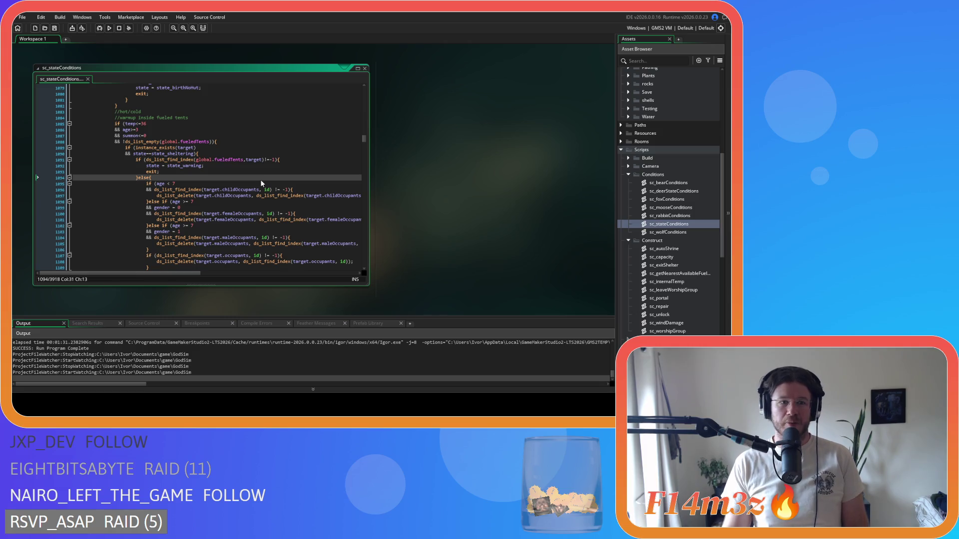
pyautogui.scroll(-14, 261, 182)
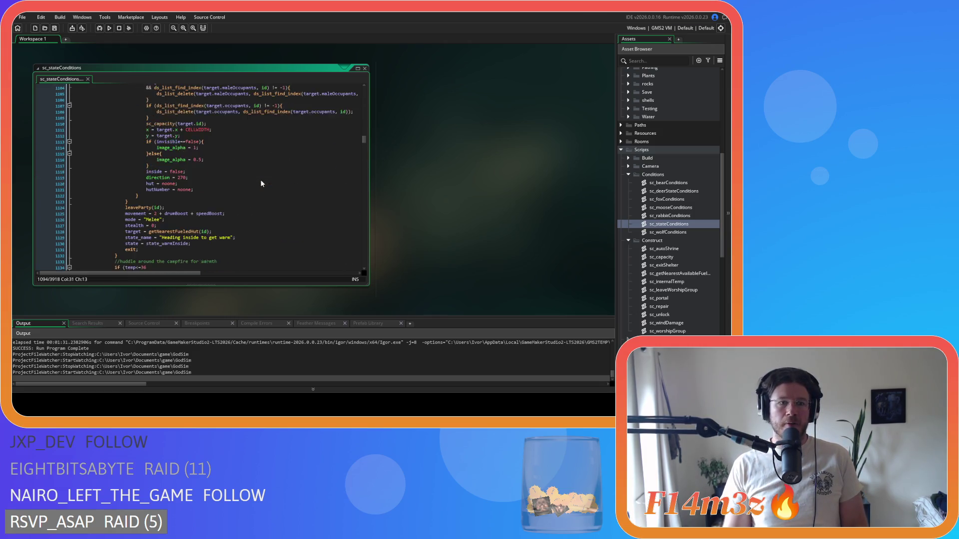
pyautogui.scroll(-9, 261, 184)
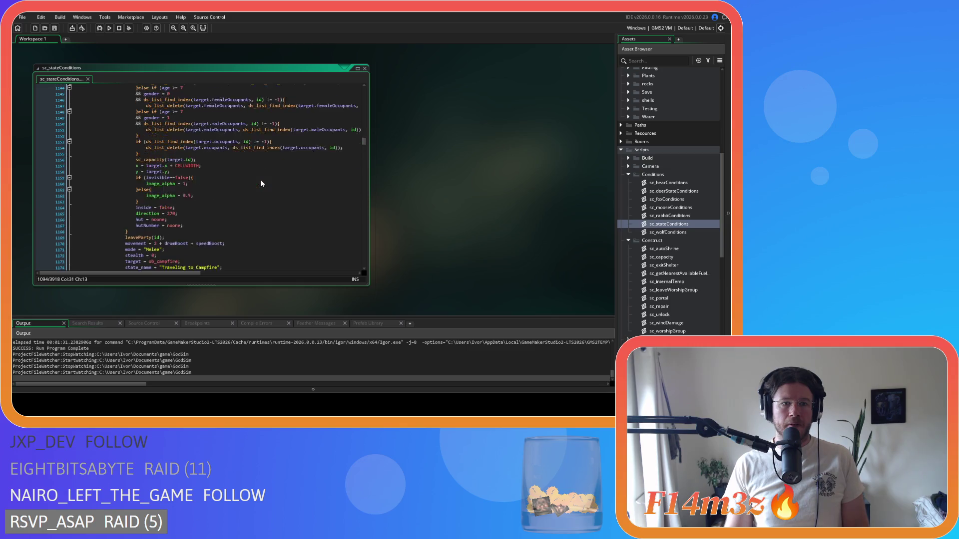
pyautogui.moveTo(168, 189)
pyautogui.mouseDown()
pyautogui.moveTo(135, 190)
pyautogui.moveTo(132, 100)
pyautogui.moveTo(131, 149)
pyautogui.moveTo(125, 133)
pyautogui.mouseUp()
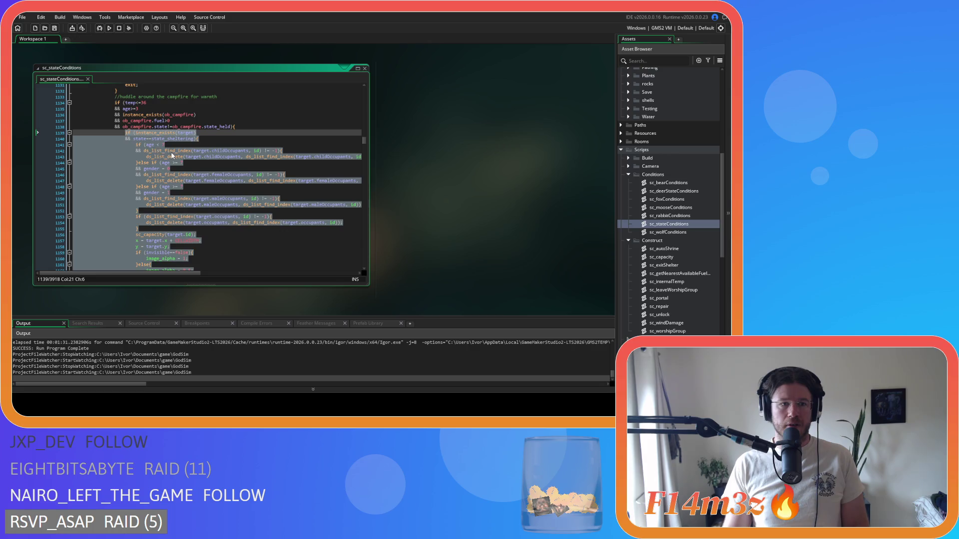
pyautogui.press('Delete')
# Step: Delete the cooldown check's occupant block and save sc_stateConditions
pyautogui.scroll(-7, 160, 175)
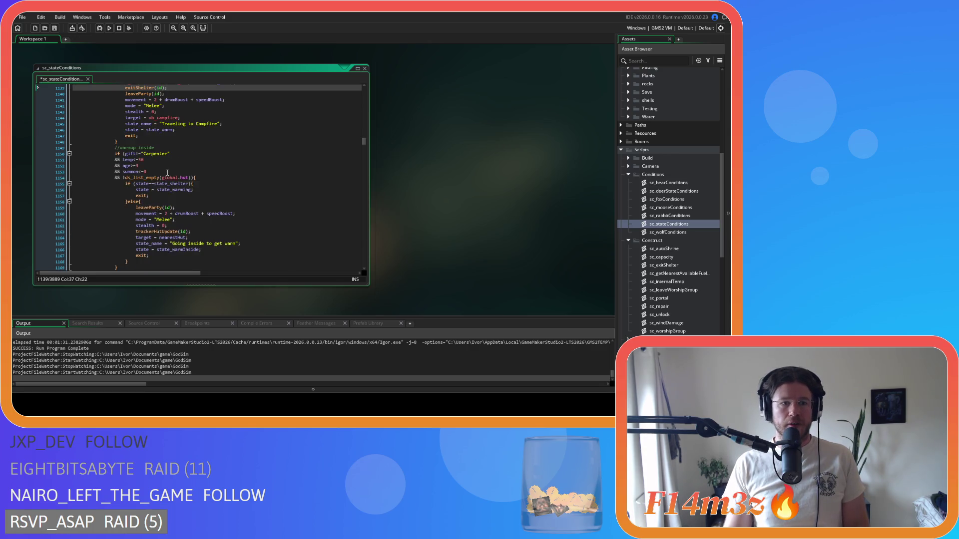
pyautogui.scroll(-4, 170, 176)
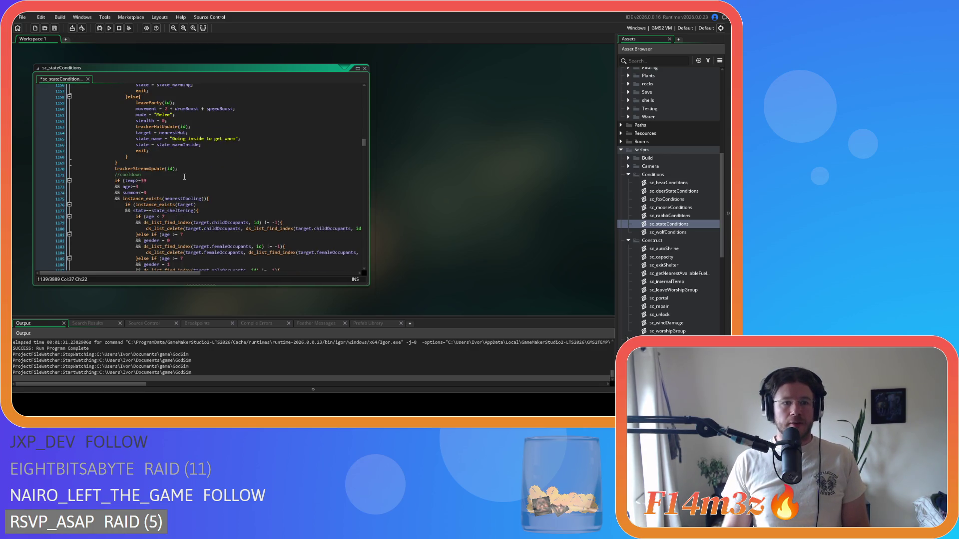
pyautogui.scroll(-5, 223, 192)
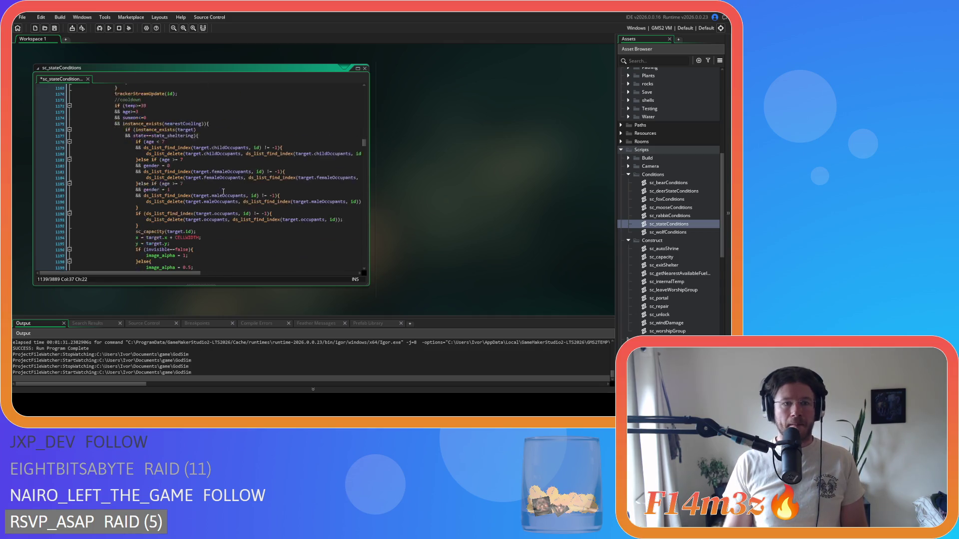
pyautogui.moveTo(141, 258)
pyautogui.mouseDown()
pyautogui.moveTo(132, 99)
pyautogui.moveTo(124, 98)
pyautogui.mouseUp()
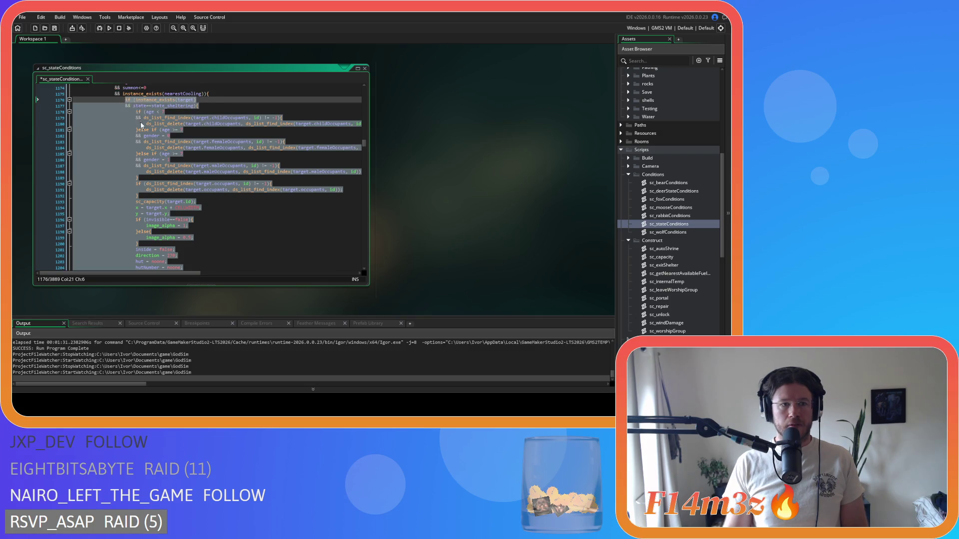
pyautogui.press('BackSpace')
pyautogui.hotkey('ctrl', 's')
# Step: Delete the firewood check's occupant block and select the shelter-leaving block, lines 1229–1258
pyautogui.scroll(-12, 170, 171)
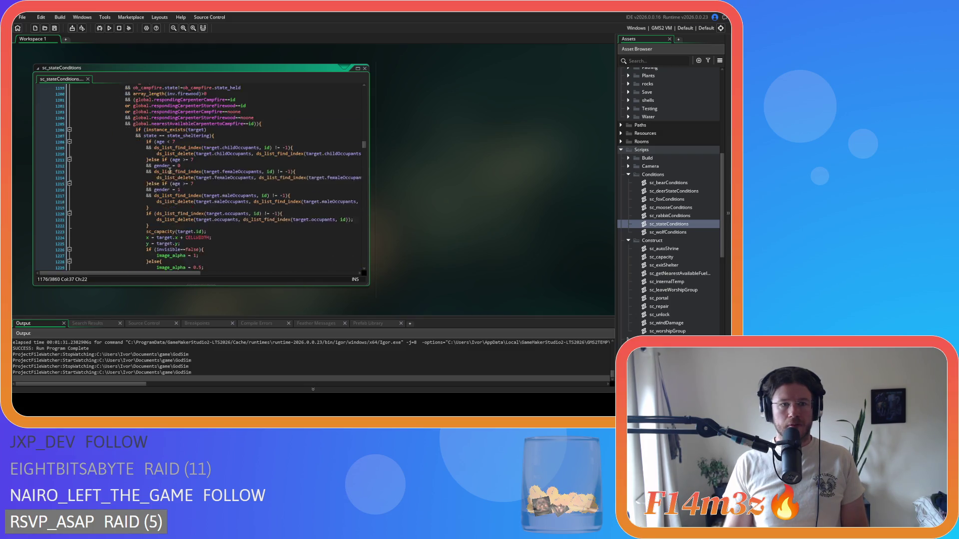
pyautogui.moveTo(149, 264)
pyautogui.mouseDown()
pyautogui.moveTo(141, 171)
pyautogui.moveTo(177, 144)
pyautogui.mouseUp()
pyautogui.press('BackSpace')
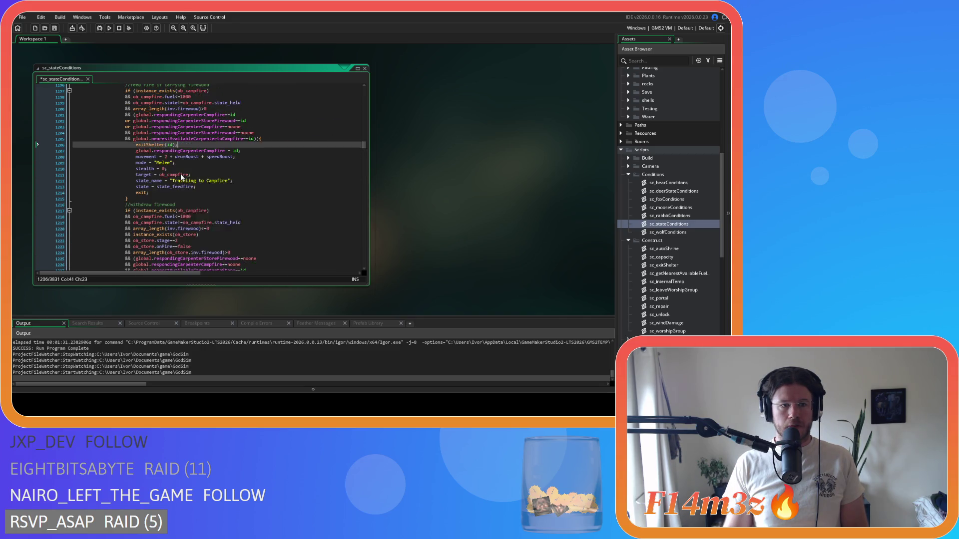
pyautogui.scroll(-5, 181, 174)
pyautogui.scroll(-8, 181, 173)
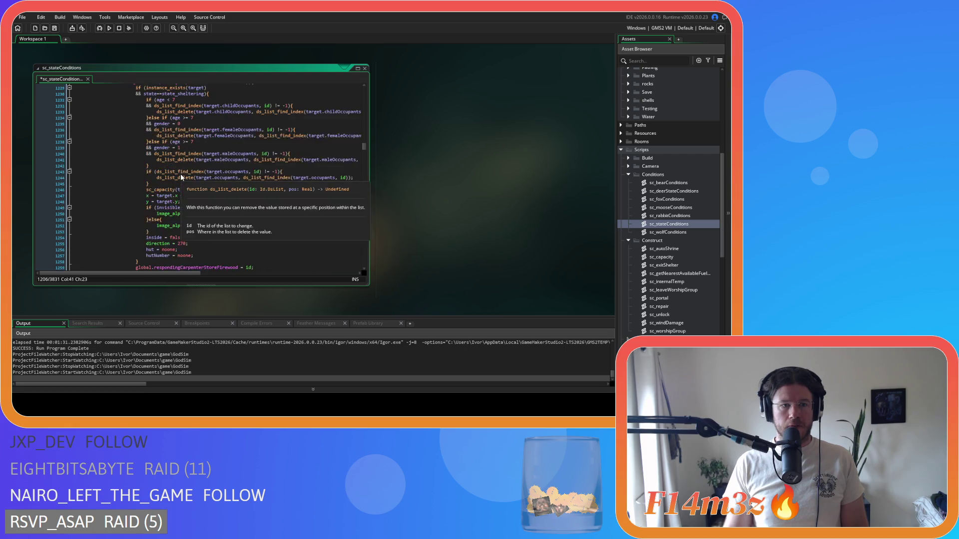
pyautogui.click(144, 230)
pyautogui.moveTo(143, 229); pyautogui.dragTo(142, 124)
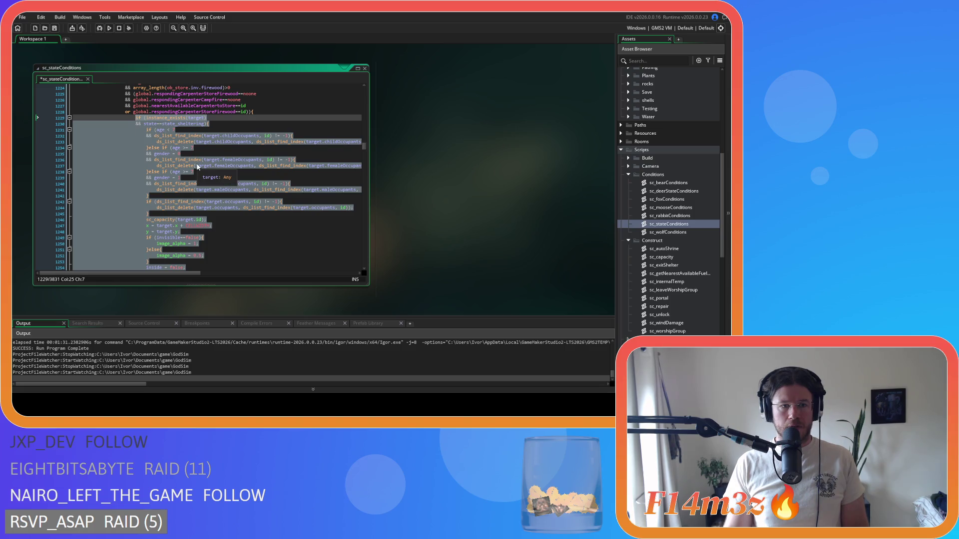
# Step: Replace the store-firewood and tent-fuel shelter blocks with exitShelter(id)
pyautogui.scroll(-2, 236, 186)
pyautogui.press('Delete')
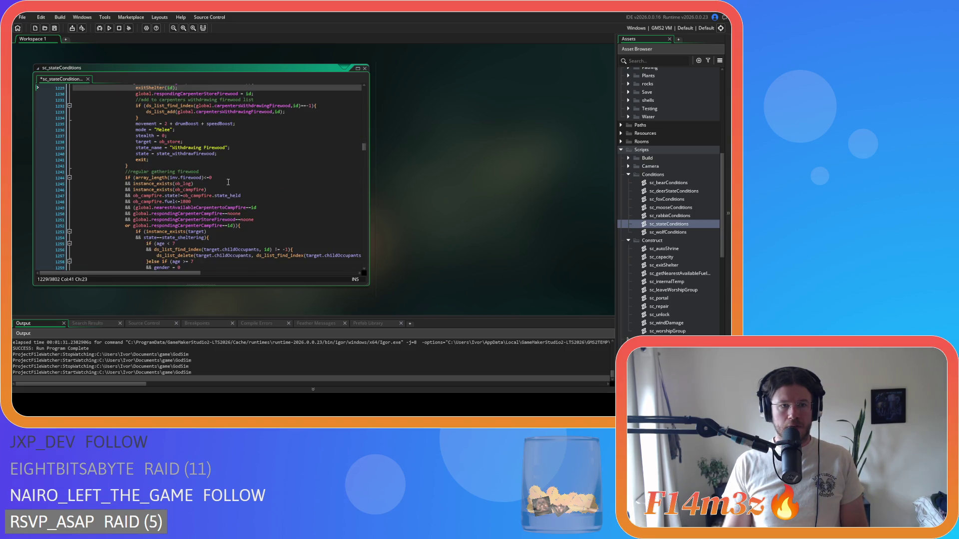
pyautogui.scroll(-5, 221, 174)
pyautogui.scroll(-4, 221, 174)
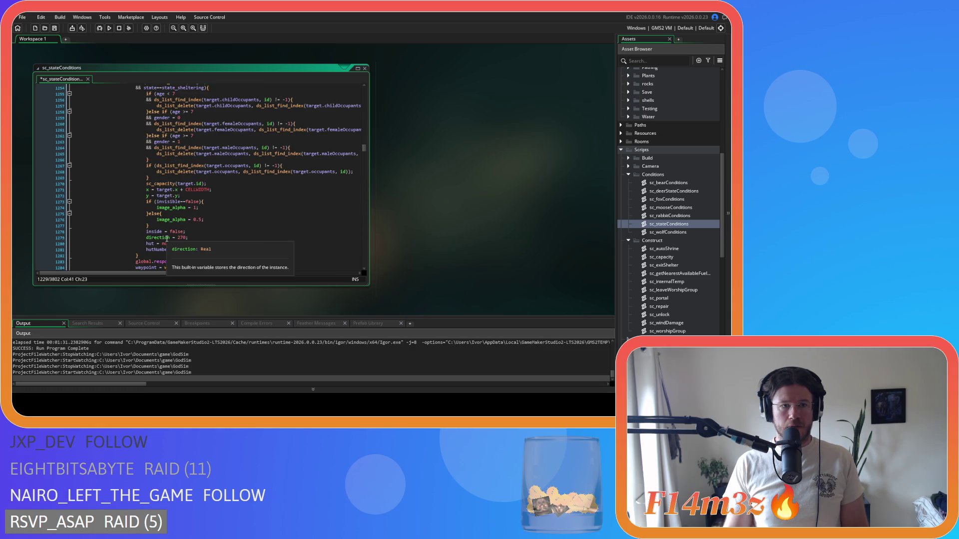
pyautogui.moveTo(154, 240); pyautogui.dragTo(148, 119)
pyautogui.press('Delete')
# Step: Replace the next shelter block and the tent-firewood block with exitShelter(id), rechecking the latter
pyautogui.scroll(-5, 191, 182)
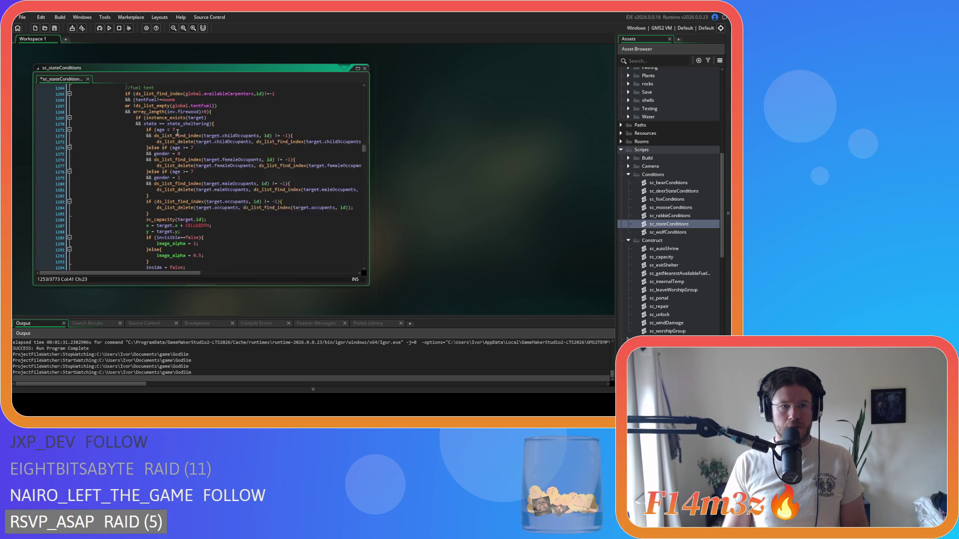
pyautogui.scroll(-6, 190, 181)
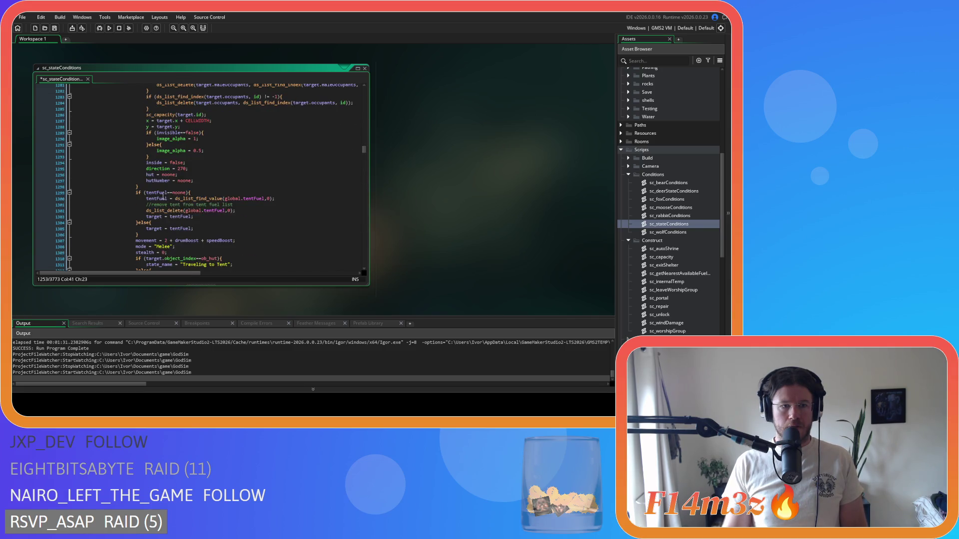
pyautogui.moveTo(153, 188); pyautogui.dragTo(135, 153)
pyautogui.scroll(3, 136, 154)
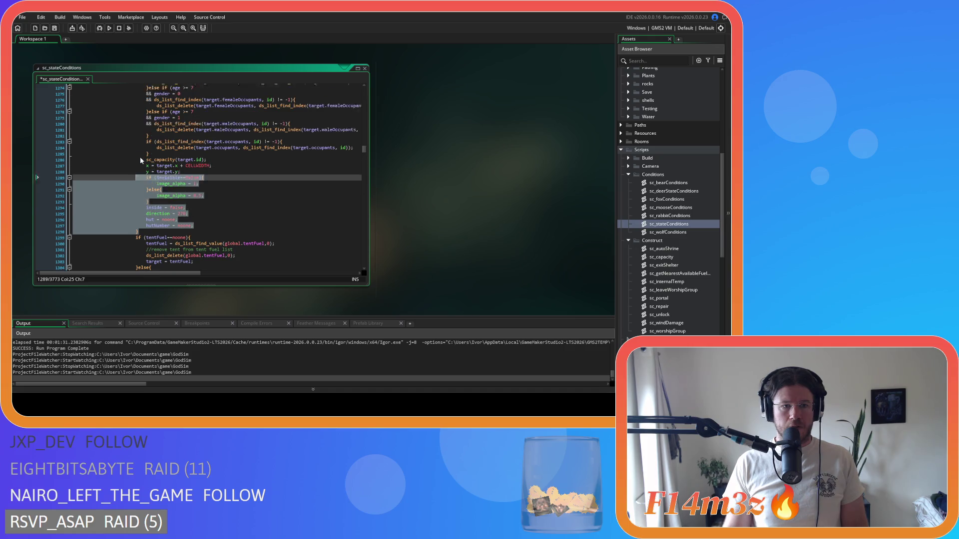
pyautogui.hotkey('shift', 'Up')
pyautogui.hotkey('shift', 'Up')
pyautogui.hotkey('shift', 'Up')
pyautogui.hotkey('shift', 'End')
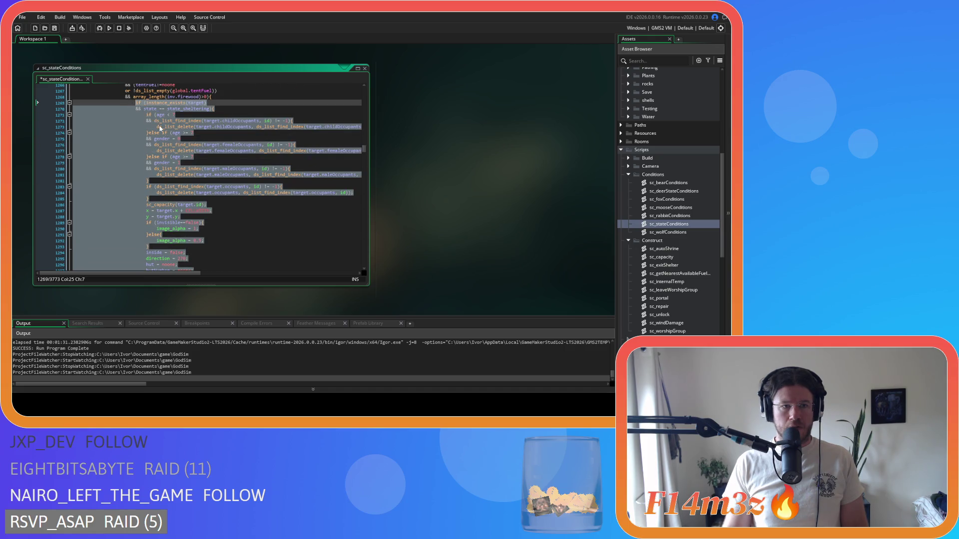
pyautogui.press('Delete')
pyautogui.scroll(-6, 182, 152)
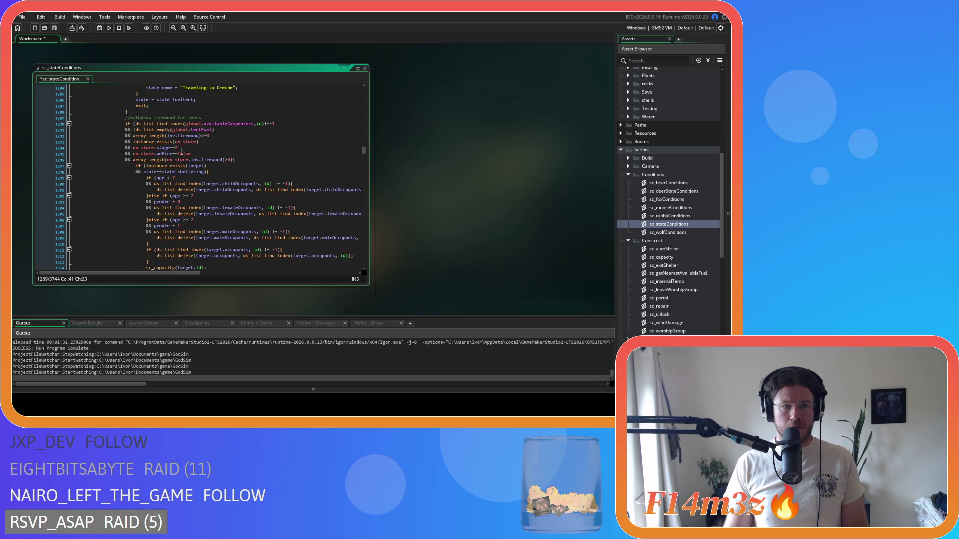
pyautogui.scroll(-6, 182, 151)
pyautogui.moveTo(139, 235); pyautogui.dragTo(133, 122)
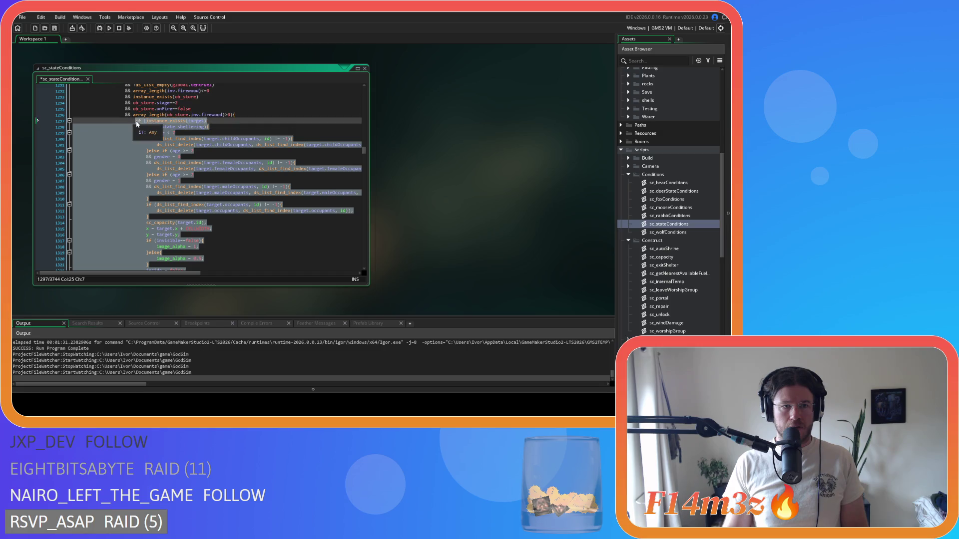
pyautogui.press('Delete')
pyautogui.hotkey('ctrl', 'z')
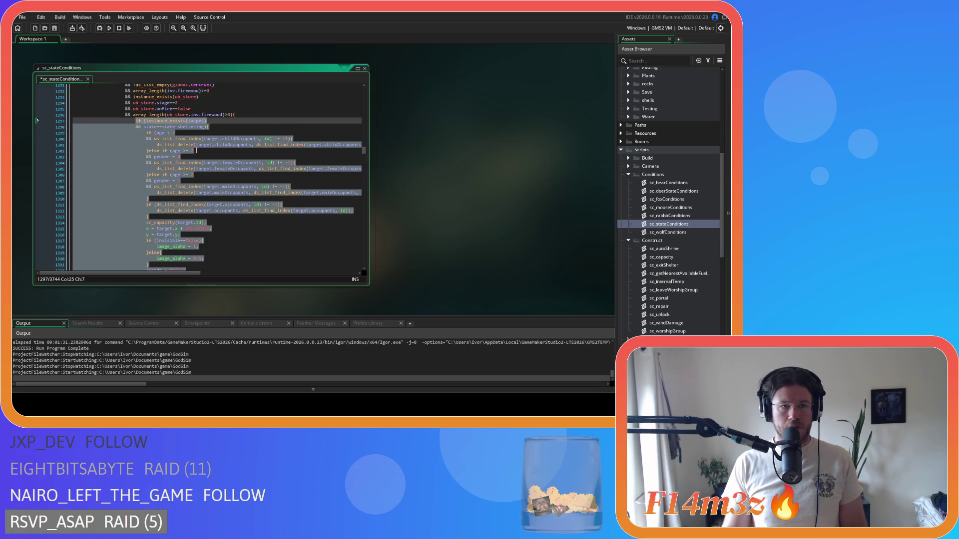
pyautogui.press('Delete')
# Step: Swap the deposit-firewood, supply-lumber and withdraw-lumber shelter blocks for exitShelter(id);
pyautogui.scroll(-8, 196, 151)
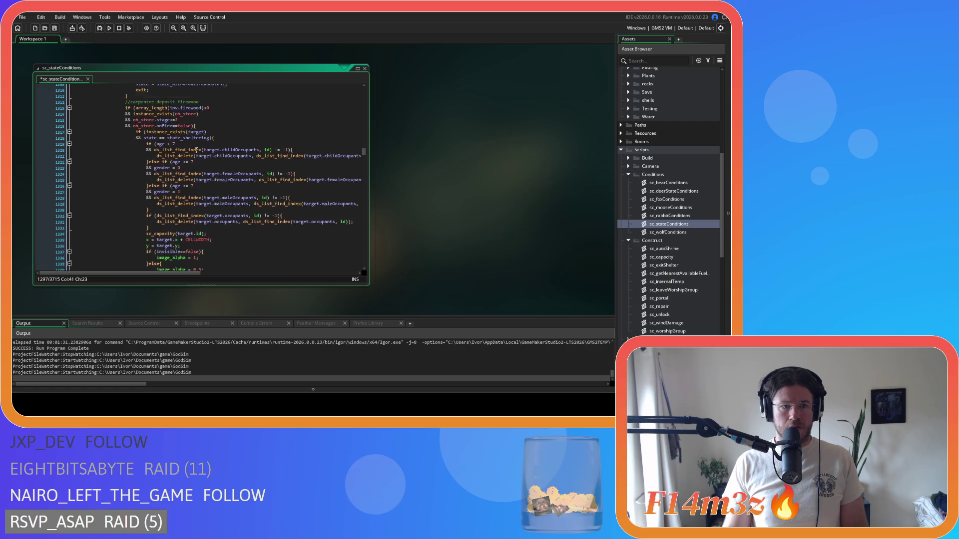
pyautogui.moveTo(138, 231)
pyautogui.mouseDown()
pyautogui.moveTo(139, 100)
pyautogui.moveTo(135, 132)
pyautogui.mouseUp()
pyautogui.press('Delete')
pyautogui.scroll(-7, 174, 173)
pyautogui.scroll(-3, 173, 173)
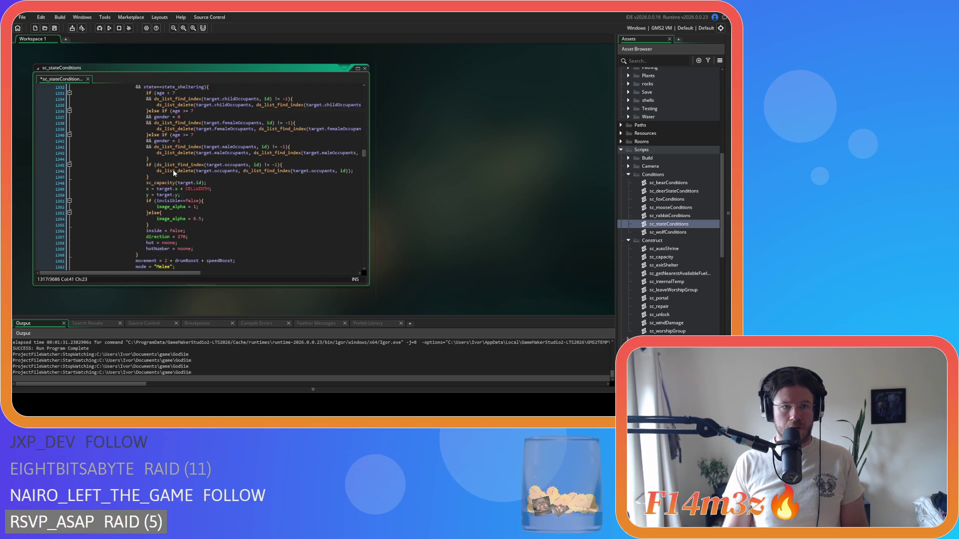
pyautogui.moveTo(150, 224); pyautogui.dragTo(136, 140)
pyautogui.write('exitShelter(id);')
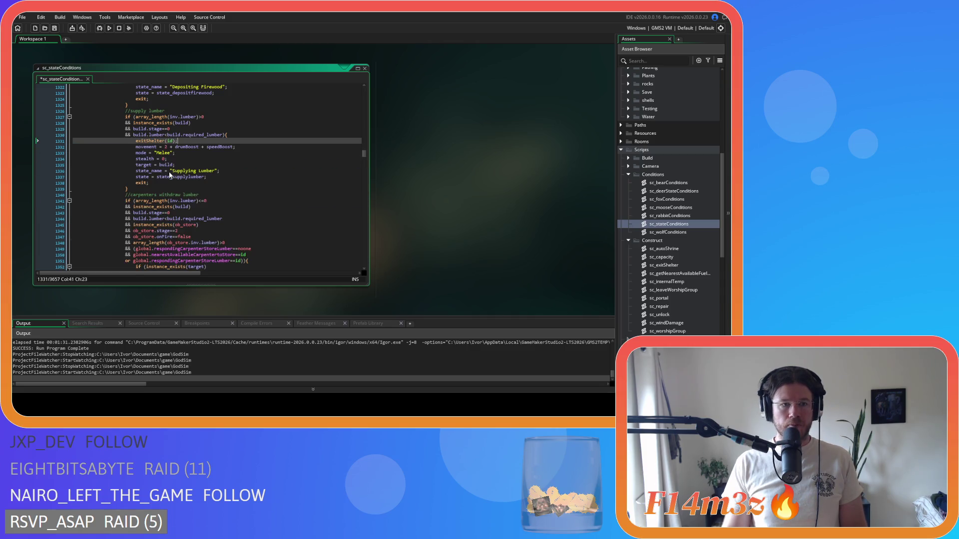
pyautogui.scroll(-8, 169, 175)
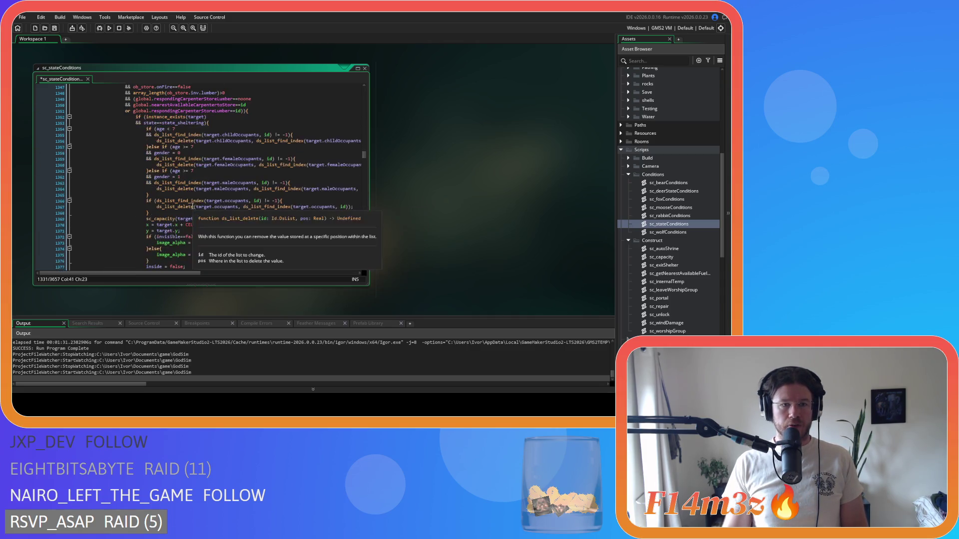
pyautogui.scroll(-2, 155, 231)
pyautogui.moveTo(155, 257); pyautogui.dragTo(139, 102)
pyautogui.write('exitShelter(id);')
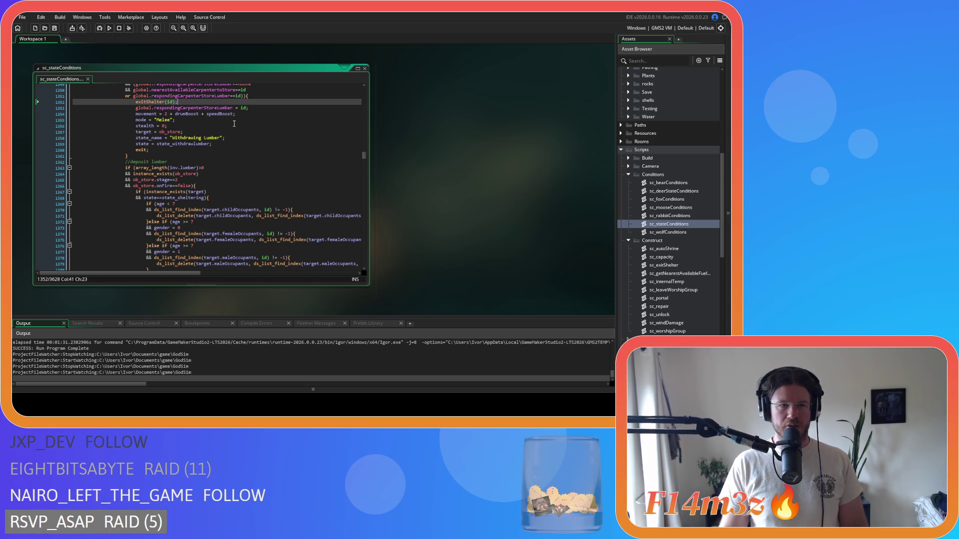
# Step: Replace the deposit-lumber shelter block and select the carpenter fur-supply block
pyautogui.scroll(-1, 208, 134)
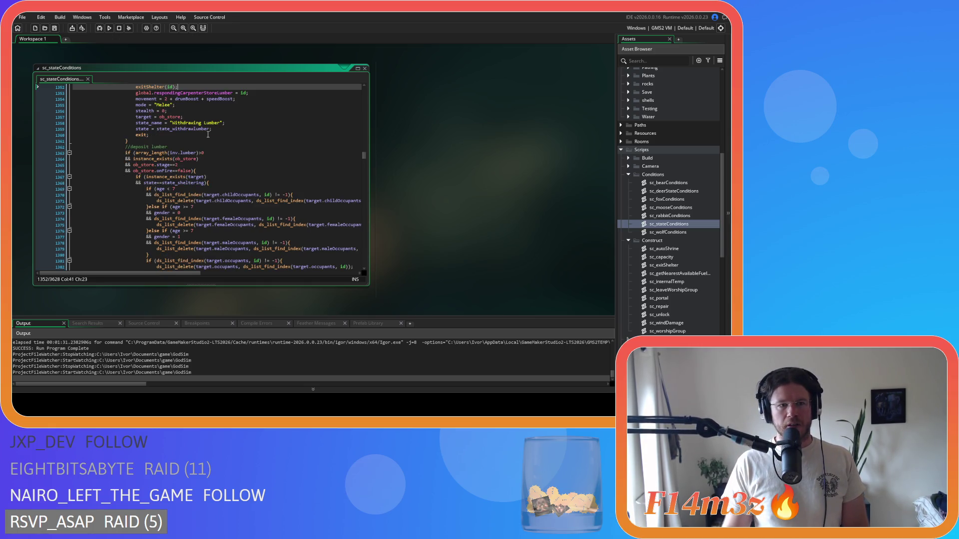
pyautogui.scroll(-5, 204, 136)
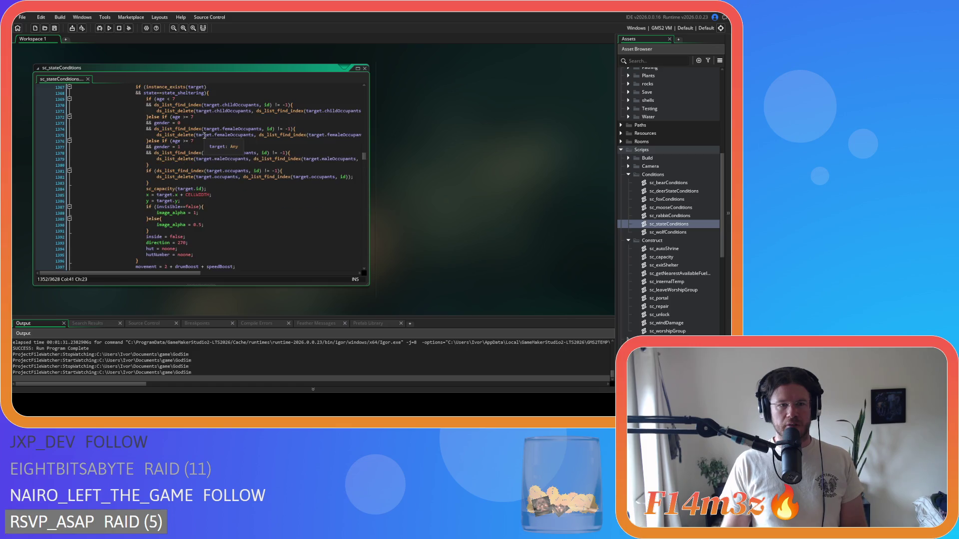
pyautogui.moveTo(152, 261); pyautogui.dragTo(135, 119)
pyautogui.scroll(-1, 198, 161)
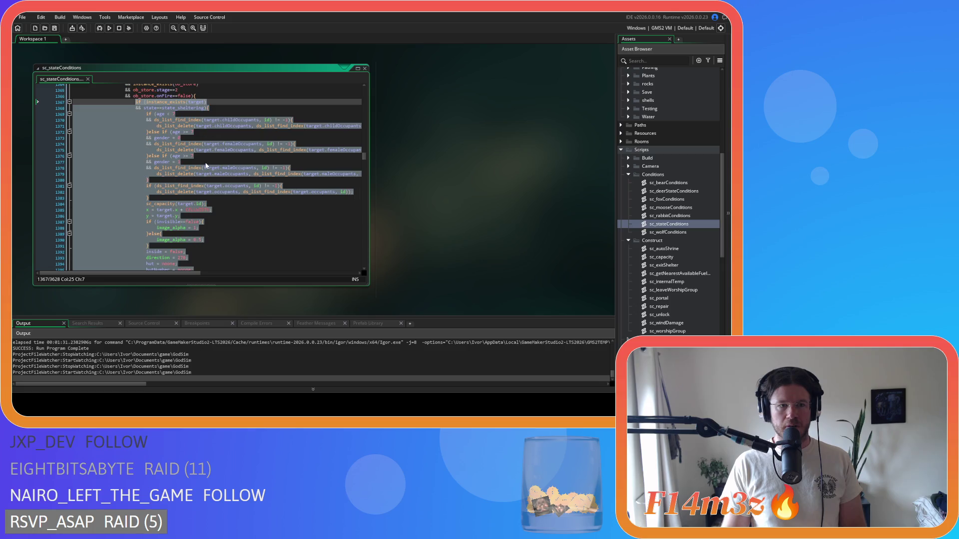
pyautogui.hotkey('ctrl', 'x')
pyautogui.scroll(-3, 205, 164)
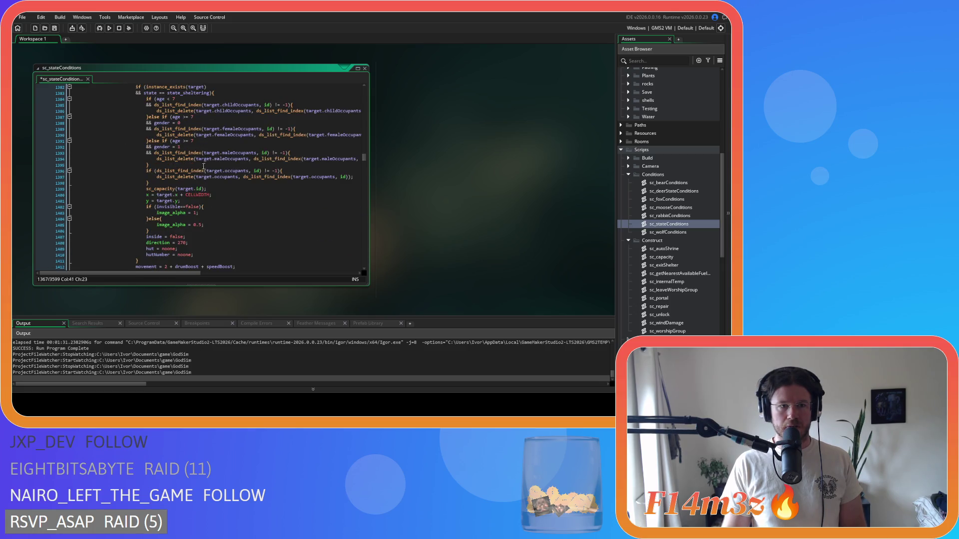
pyautogui.moveTo(145, 259)
pyautogui.mouseDown()
pyautogui.moveTo(149, 141)
pyautogui.moveTo(137, 133)
pyautogui.mouseUp()
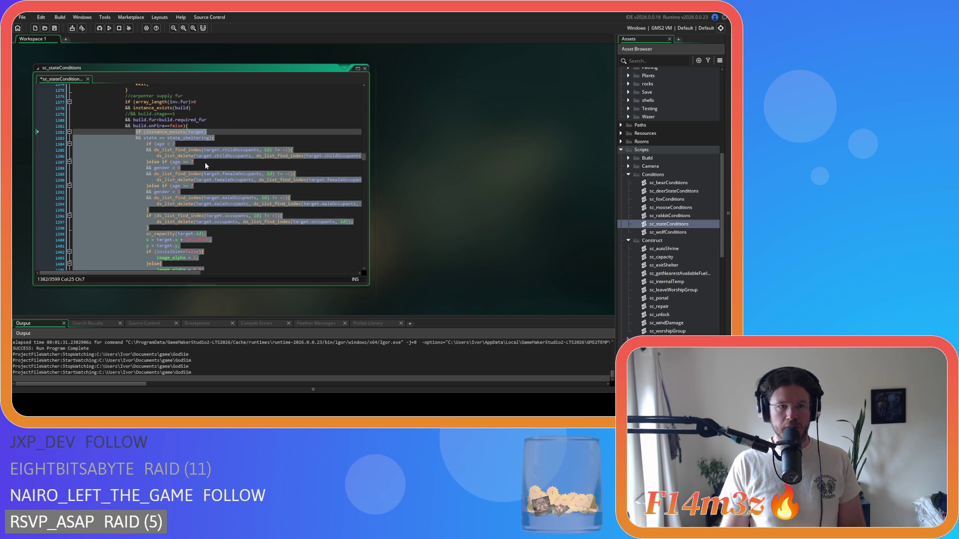
# Step: Replace the fur-supply, withdraw-fur and fur-deposit shelter blocks with exitShelter(id)
pyautogui.press('Delete')
pyautogui.scroll(2, 249, 172)
pyautogui.scroll(-10, 249, 174)
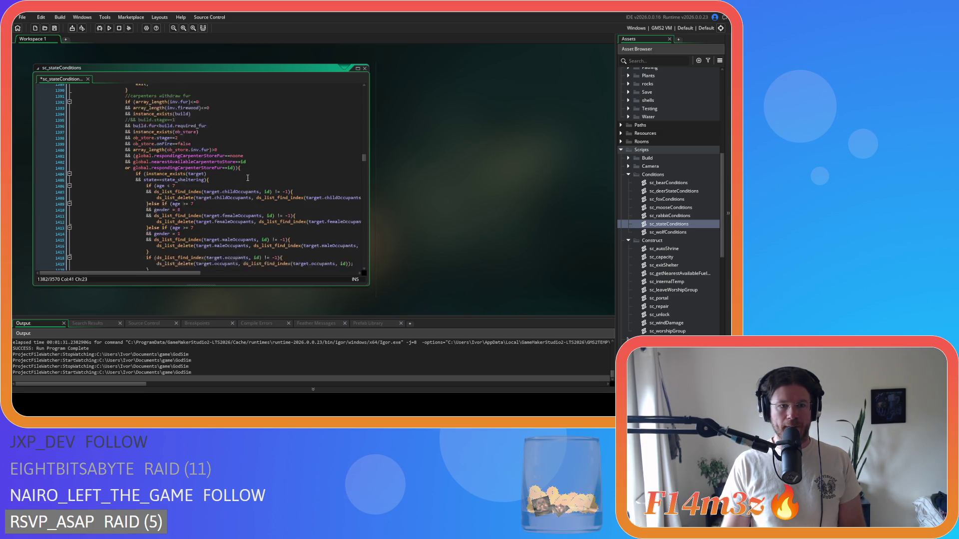
pyautogui.moveTo(145, 228); pyautogui.dragTo(134, 117)
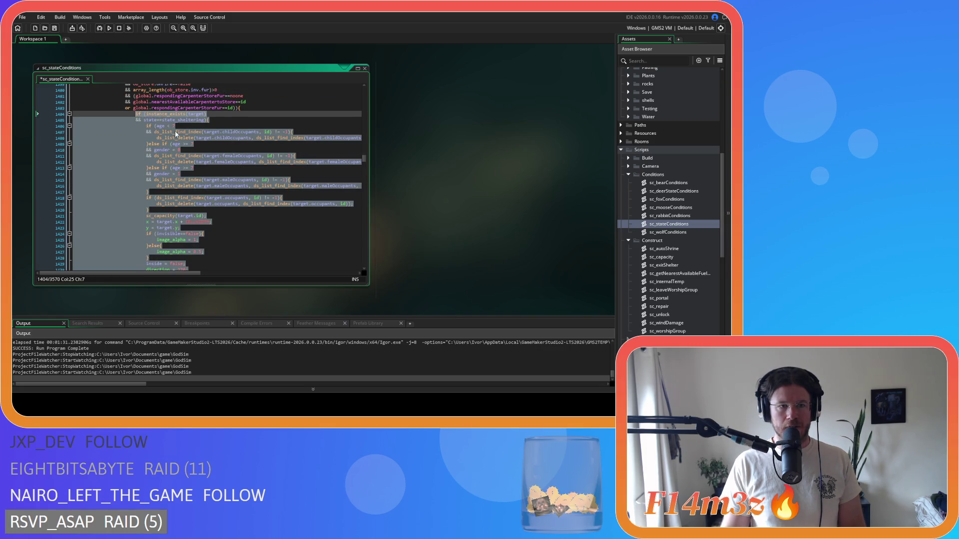
pyautogui.press('Delete')
pyautogui.scroll(-6, 182, 146)
pyautogui.scroll(-4, 181, 146)
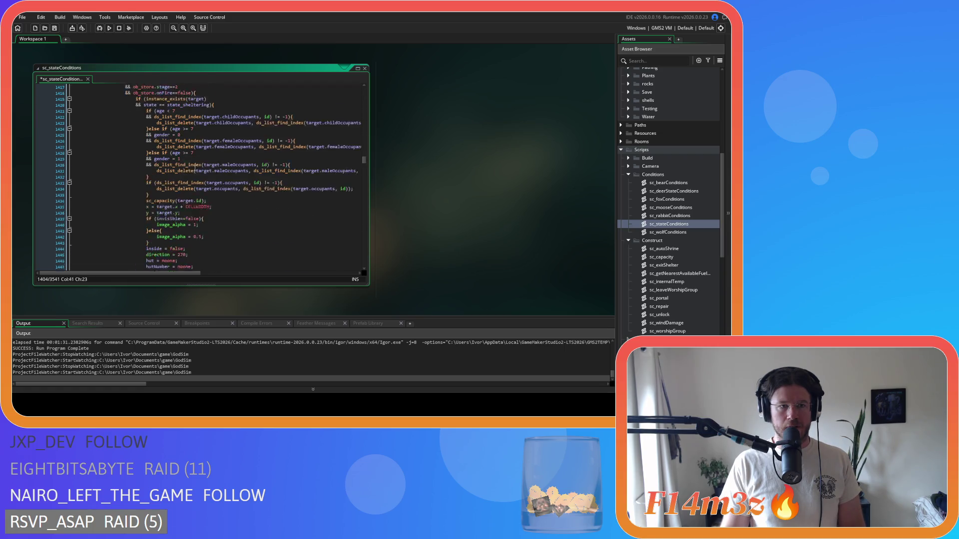
pyautogui.moveTo(144, 242)
pyautogui.mouseDown()
pyautogui.moveTo(134, 116)
pyautogui.moveTo(125, 114)
pyautogui.mouseUp()
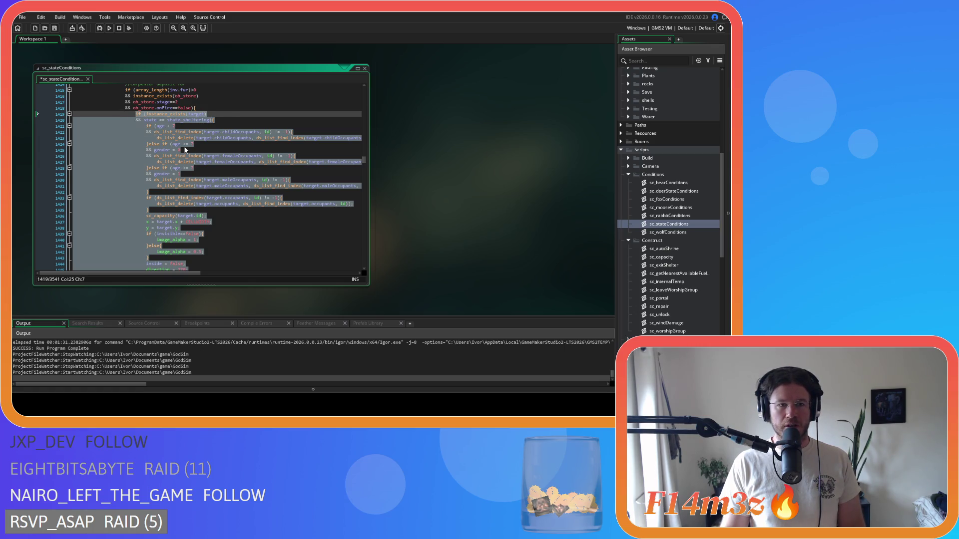
pyautogui.press('Delete')
# Step: Replace the repair-tents and hunter harvest shelter blocks with exitShelter(id)
pyautogui.scroll(-6, 184, 146)
pyautogui.moveTo(141, 251); pyautogui.dragTo(134, 123)
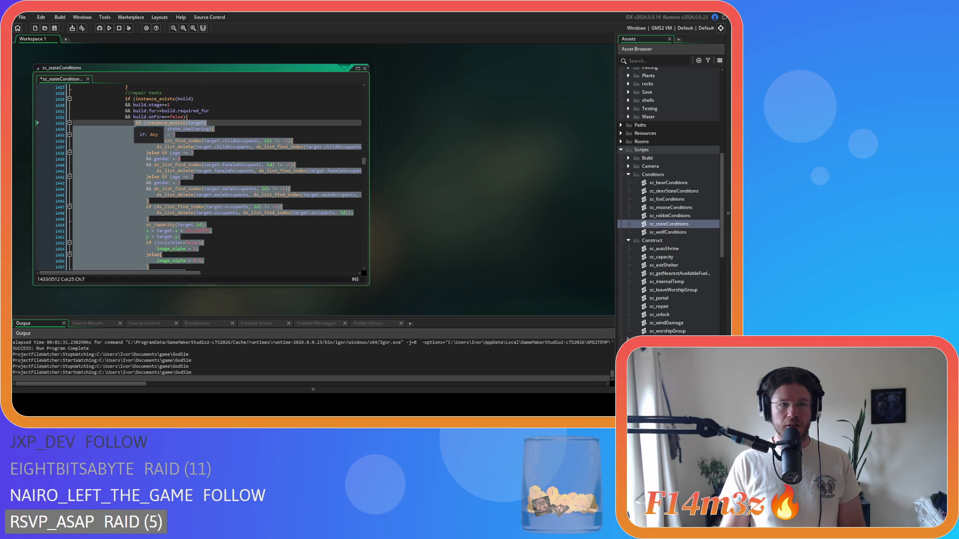
pyautogui.press('Delete')
pyautogui.scroll(-6, 182, 167)
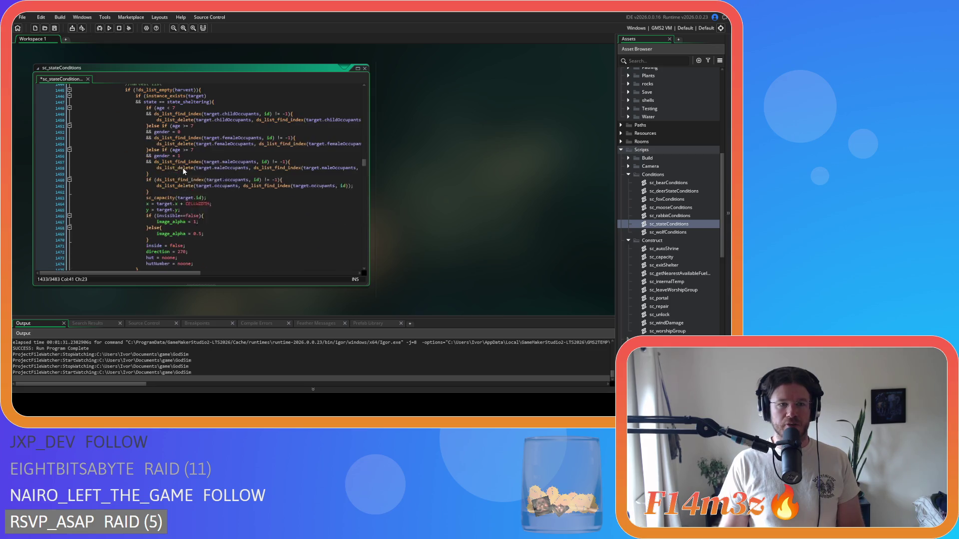
pyautogui.moveTo(135, 220)
pyautogui.mouseDown()
pyautogui.moveTo(138, 87)
pyautogui.moveTo(139, 125)
pyautogui.moveTo(133, 111)
pyautogui.mouseUp()
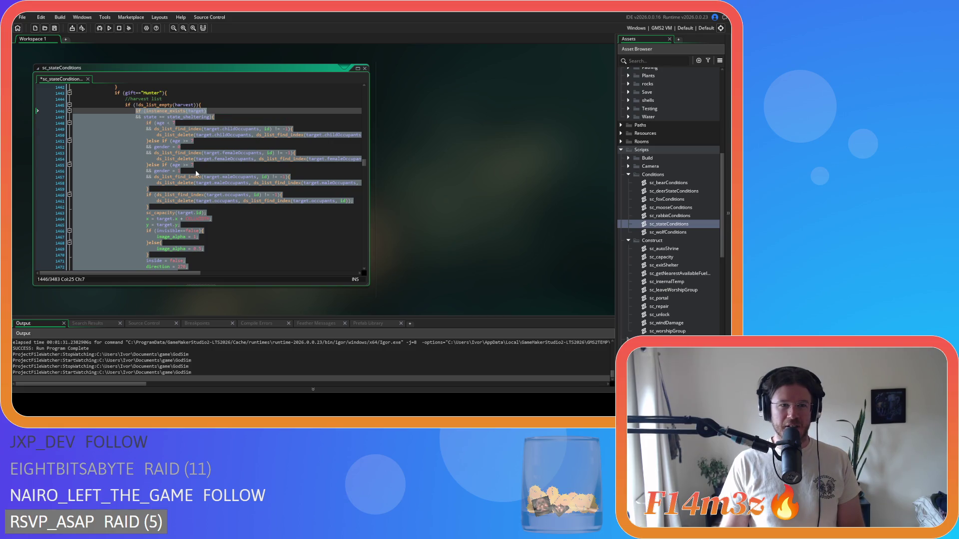
pyautogui.press('Delete')
# Step: Replace the hunter deposit-fur and fur-supply shelter blocks with exitShelter(id)
pyautogui.scroll(-3, 195, 174)
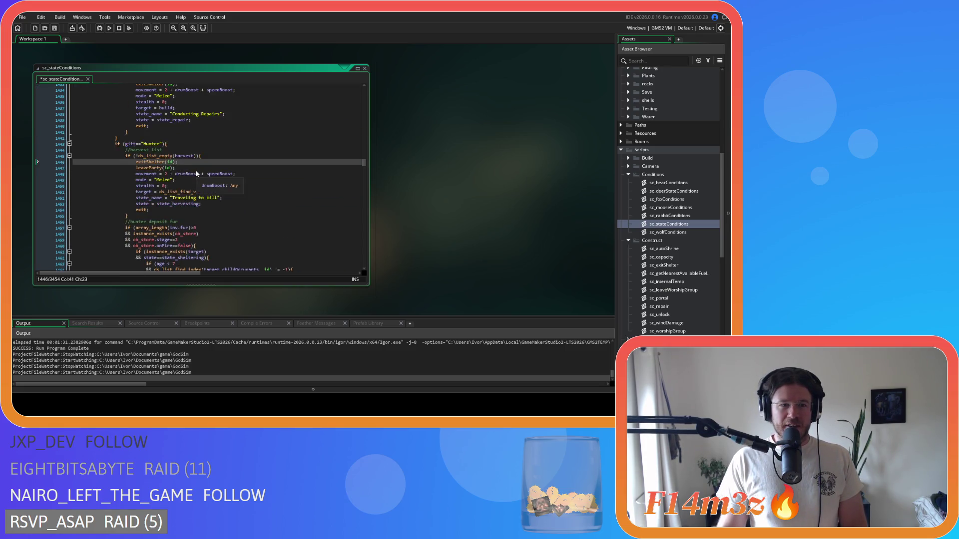
pyautogui.scroll(-5, 196, 173)
pyautogui.moveTo(142, 232); pyautogui.dragTo(136, 131)
pyautogui.scroll(2, 139, 143)
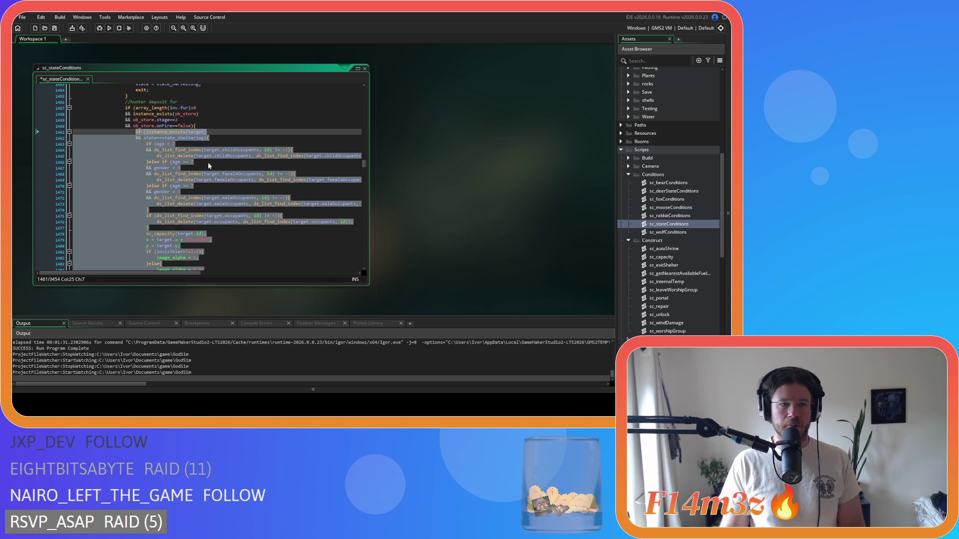
pyautogui.scroll(-1, 238, 182)
pyautogui.hotkey('ctrl', 'v')
pyautogui.scroll(-10, 154, 221)
pyautogui.moveTo(154, 221); pyautogui.dragTo(133, 119)
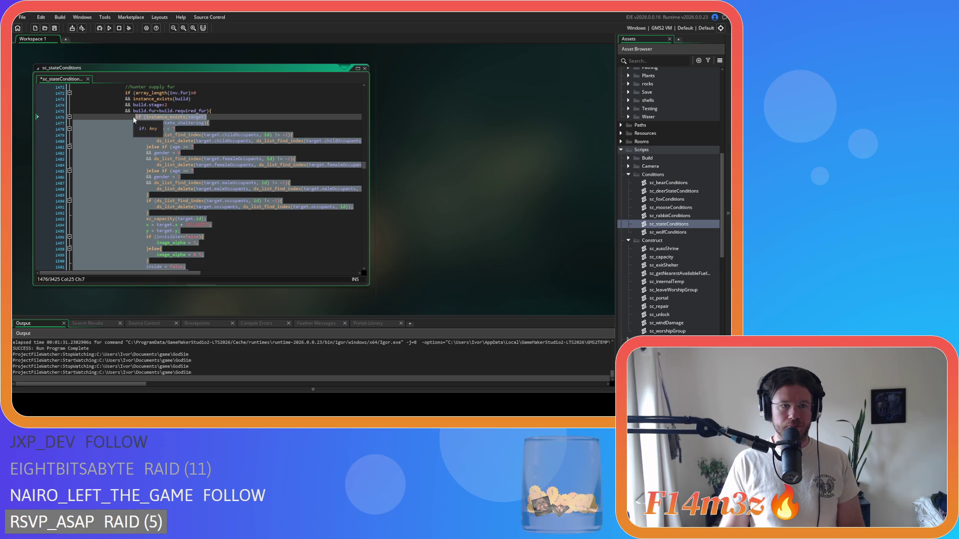
pyautogui.hotkey('ctrl', 'x')
pyautogui.scroll(-10, 162, 231)
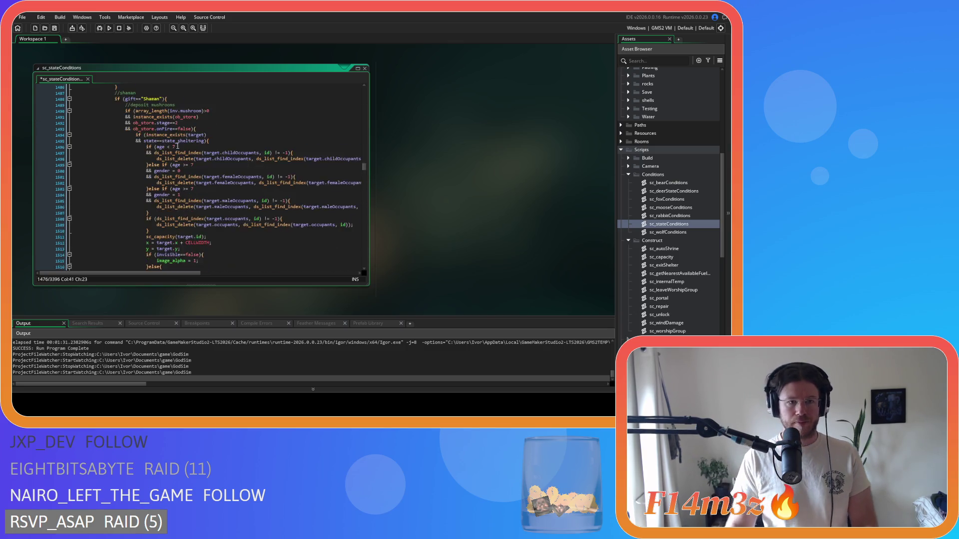
# Step: Replace the mushroom-deposit and drink-water shelter blocks with exitShelter(id)
pyautogui.moveTo(146, 219); pyautogui.dragTo(133, 137)
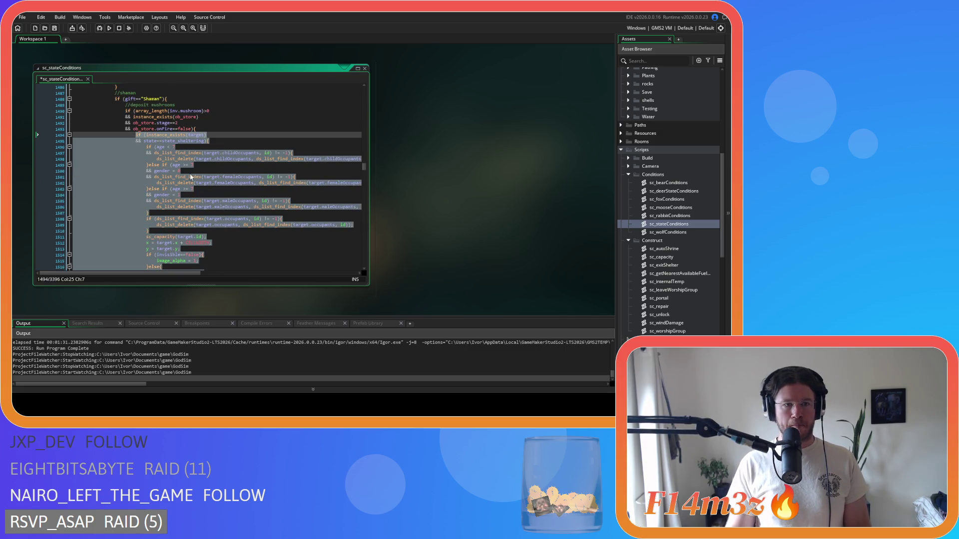
pyautogui.scroll(-3, 199, 183)
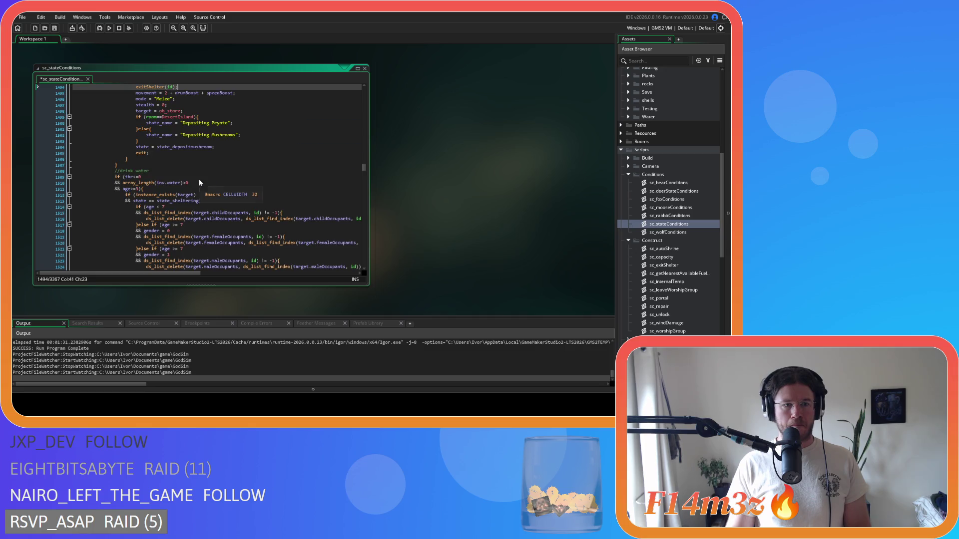
pyautogui.scroll(2, 199, 183)
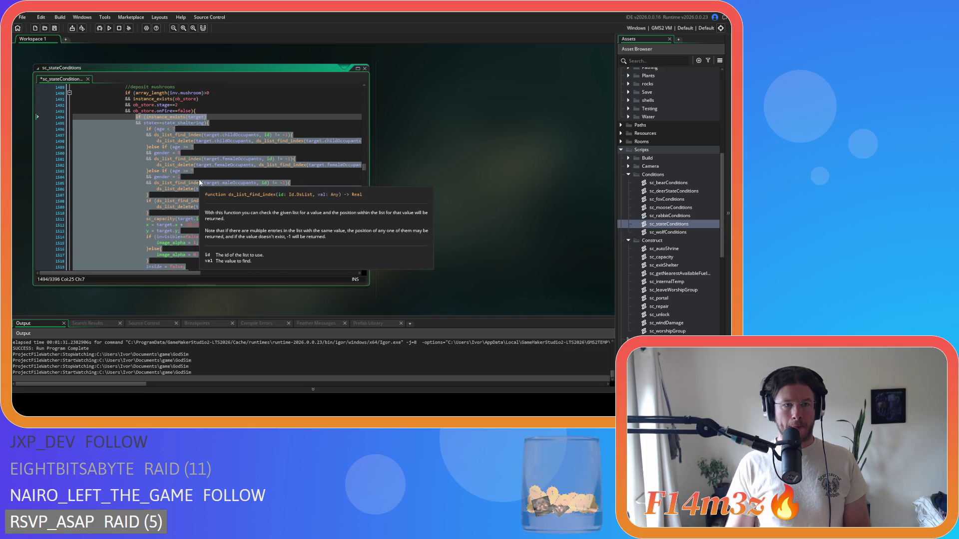
pyautogui.hotkey('ctrl', 'x')
pyautogui.scroll(-5, 200, 182)
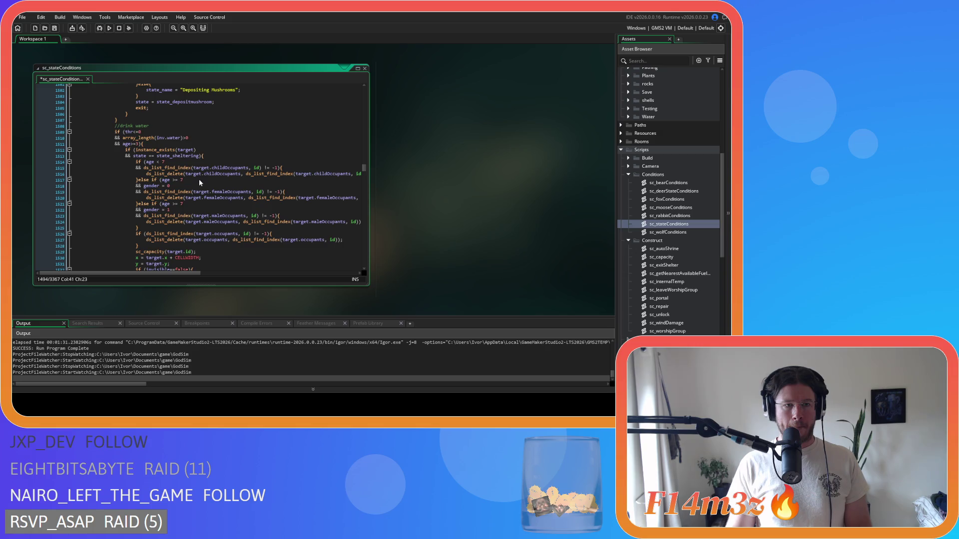
pyautogui.scroll(-5, 199, 183)
pyautogui.moveTo(192, 216)
pyautogui.mouseDown()
pyautogui.moveTo(137, 198)
pyautogui.moveTo(125, 120)
pyautogui.mouseUp()
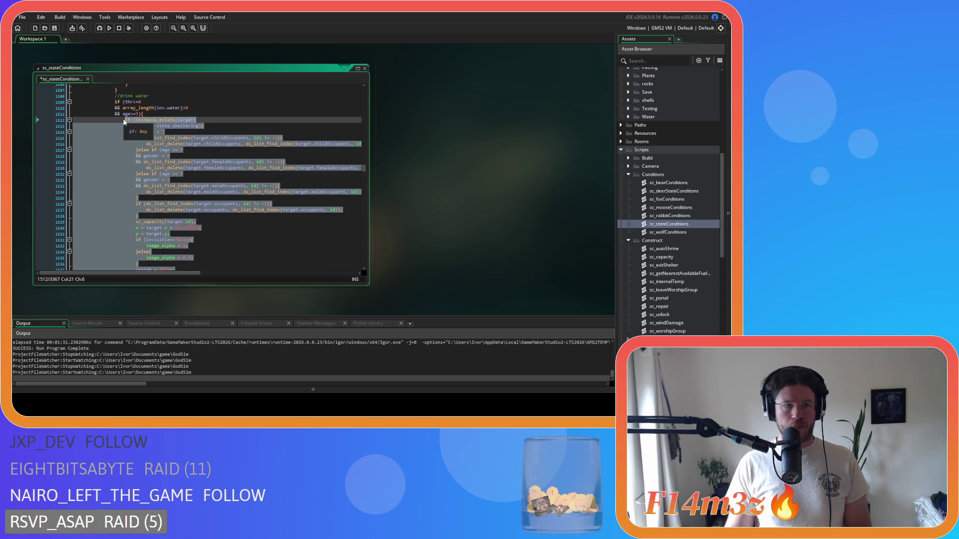
pyautogui.hotkey('ctrl', 'x')
# Step: Replace the eat and cook-fish shelter blocks with exitShelter(id), then select the cook-meat block
pyautogui.scroll(-3, 168, 165)
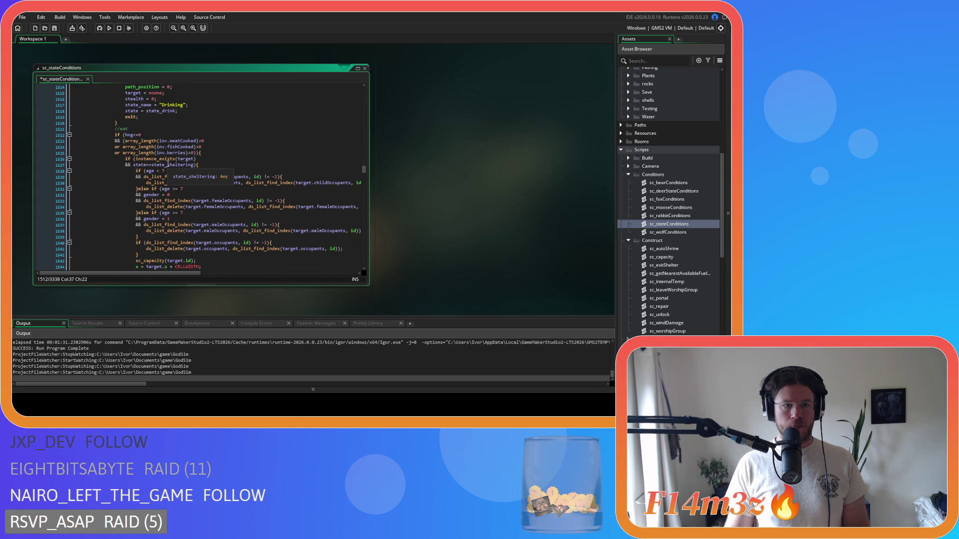
pyautogui.scroll(-3, 168, 165)
pyautogui.moveTo(136, 227)
pyautogui.mouseDown()
pyautogui.moveTo(124, 183)
pyautogui.moveTo(129, 141)
pyautogui.mouseUp()
pyautogui.moveTo(125, 132); pyautogui.dragTo(125, 129)
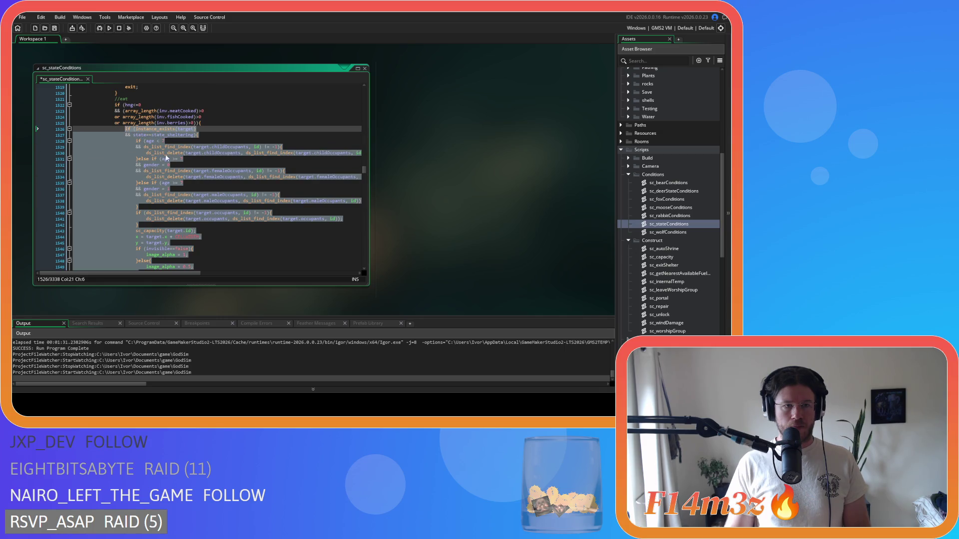
pyautogui.hotkey('ctrl', 'v')
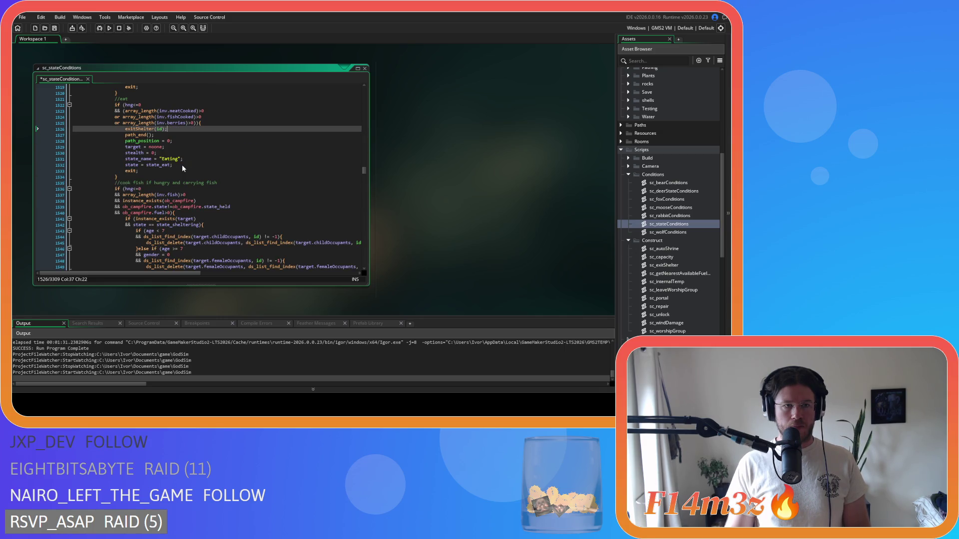
pyautogui.scroll(-3, 182, 163)
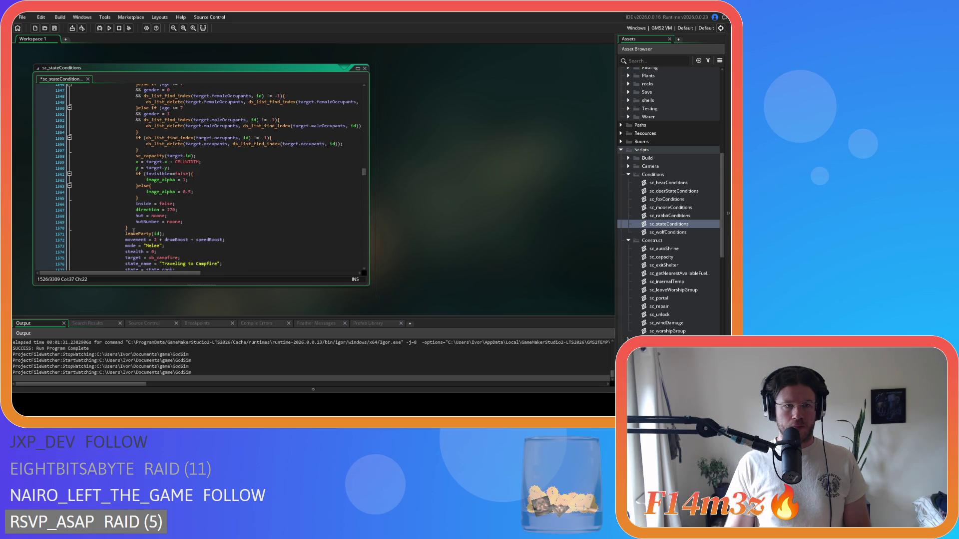
pyautogui.scroll(3, 129, 199)
pyautogui.moveTo(135, 228); pyautogui.dragTo(126, 116)
pyautogui.hotkey('ctrl', 'v')
pyautogui.scroll(-5, 133, 231)
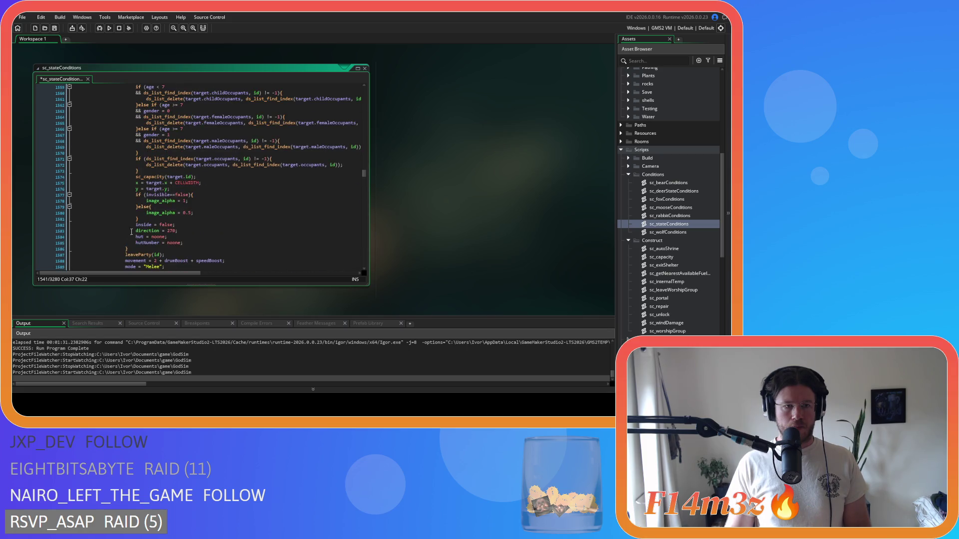
pyautogui.scroll(3, 124, 202)
pyautogui.moveTo(132, 249); pyautogui.dragTo(124, 138)
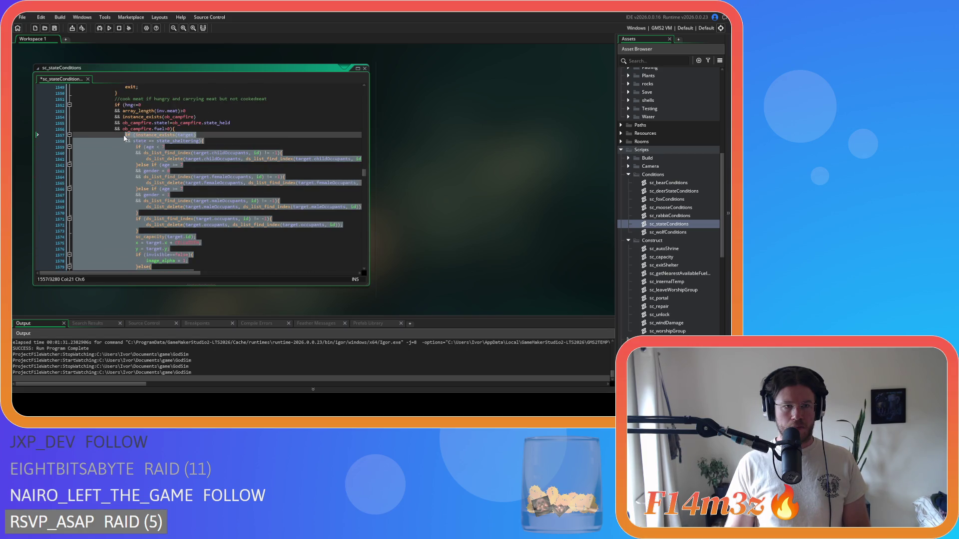
# Step: Paste exitShelter(id); over the cook-meat, deposit-fish and deposit-meat shelter blocks
pyautogui.hotkey('ctrl', 'v')
pyautogui.scroll(-8, 144, 232)
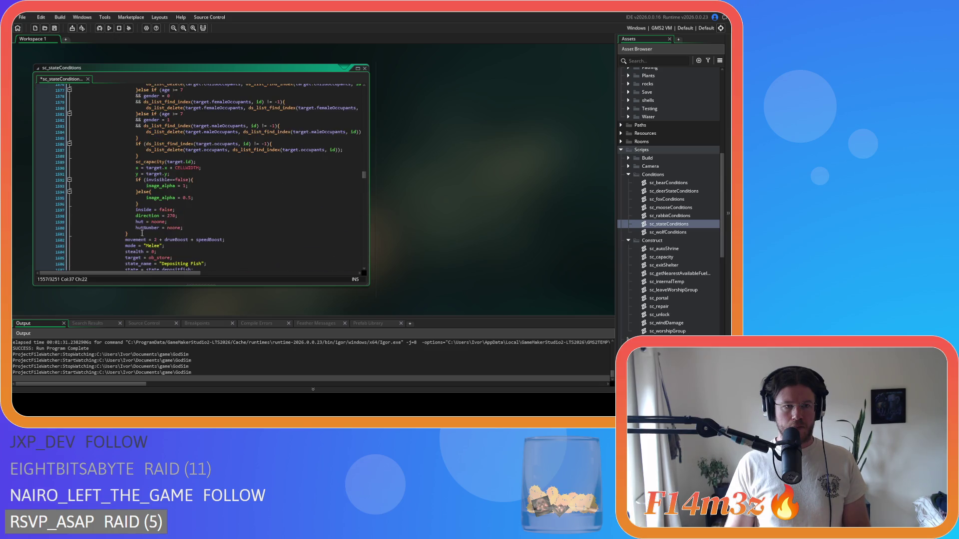
pyautogui.moveTo(136, 234); pyautogui.dragTo(122, 122)
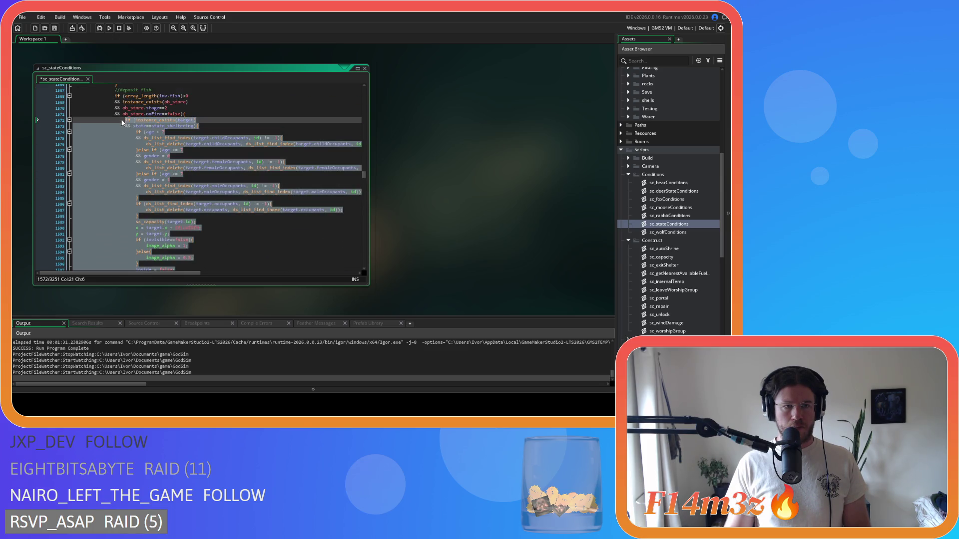
pyautogui.hotkey('ctrl', 'v')
pyautogui.scroll(-7, 142, 241)
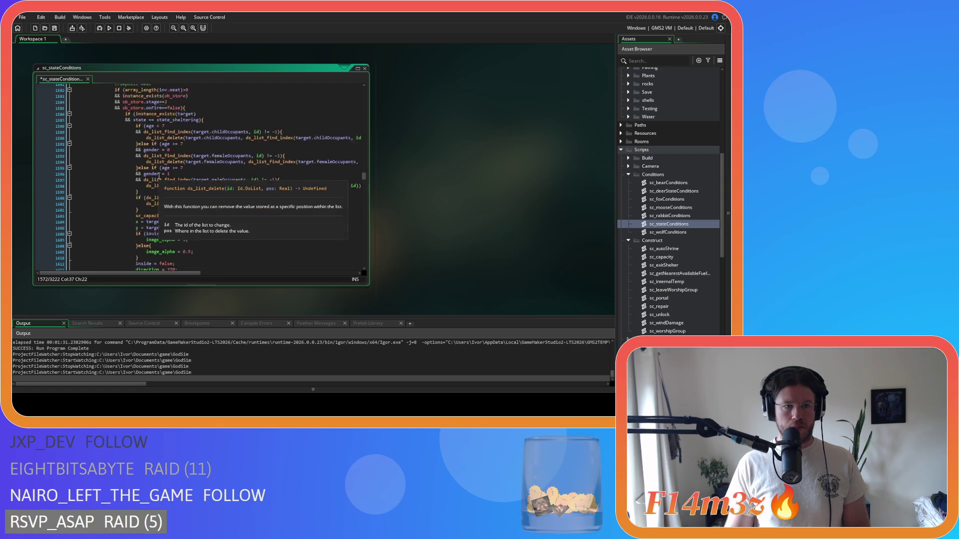
pyautogui.moveTo(137, 241); pyautogui.dragTo(124, 112)
pyautogui.hotkey('ctrl', 'v')
# Step: Paste exitShelter(id); over the deposit-berries and deposit-water shelter blocks
pyautogui.scroll(-9, 160, 142)
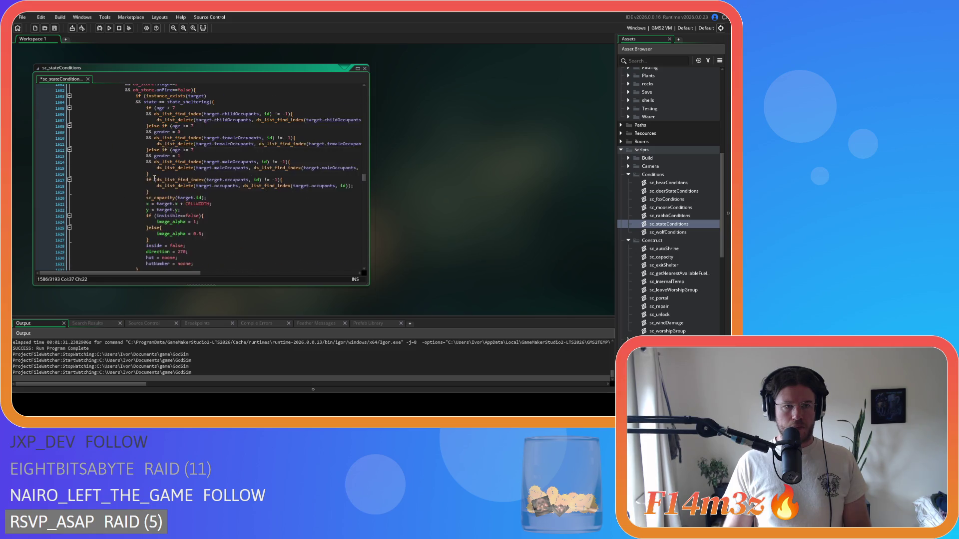
pyautogui.moveTo(139, 224); pyautogui.dragTo(131, 128)
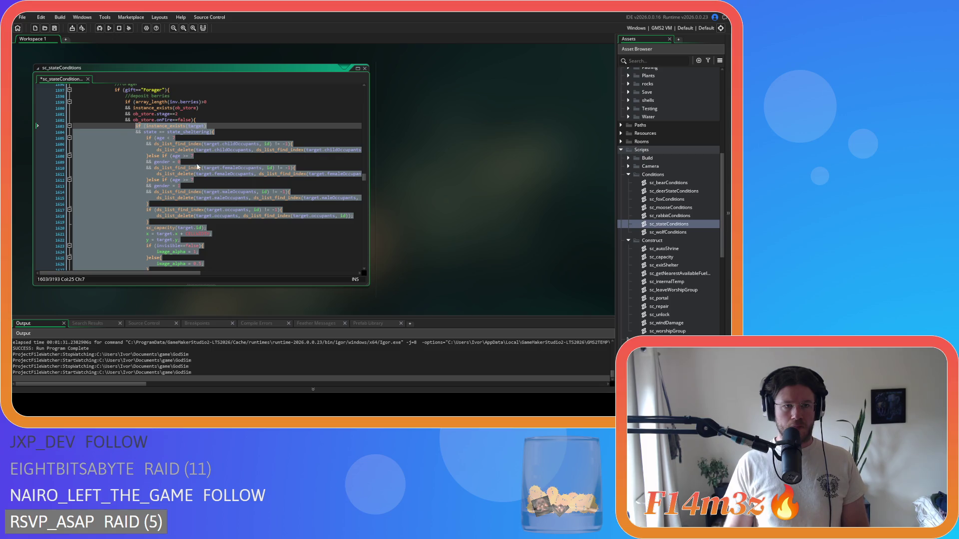
pyautogui.hotkey('ctrl', 'v')
pyautogui.scroll(-11, 196, 163)
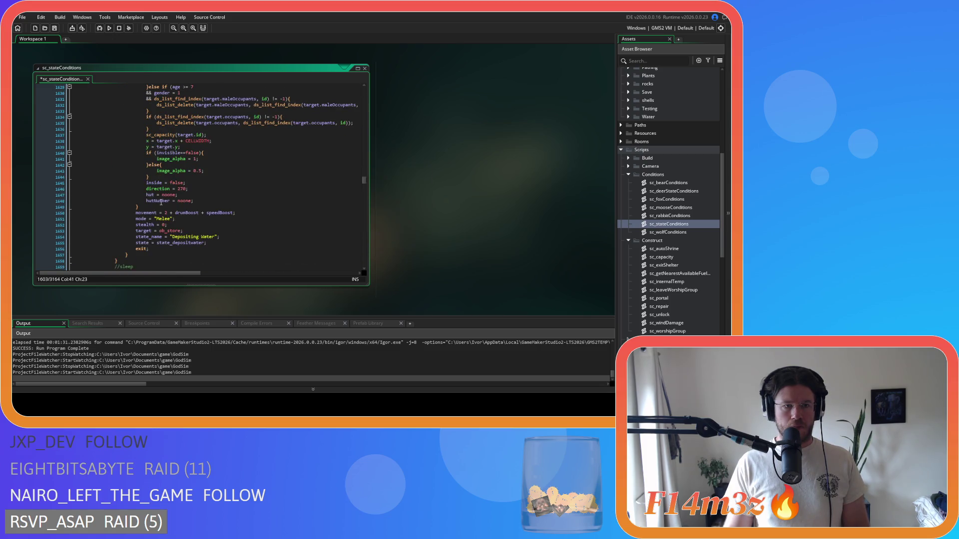
pyautogui.moveTo(144, 205); pyautogui.dragTo(134, 156)
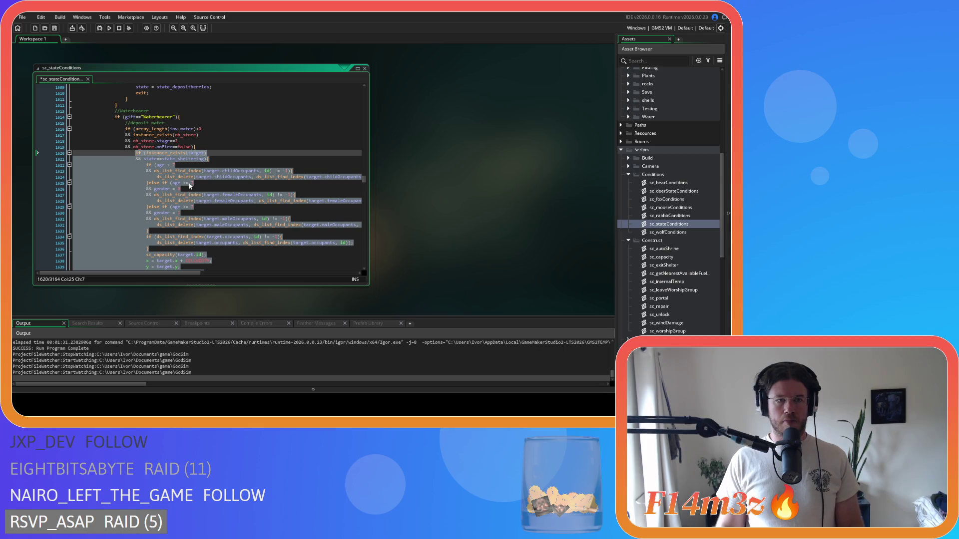
pyautogui.hotkey('ctrl', 'v')
pyautogui.scroll(-5, 189, 186)
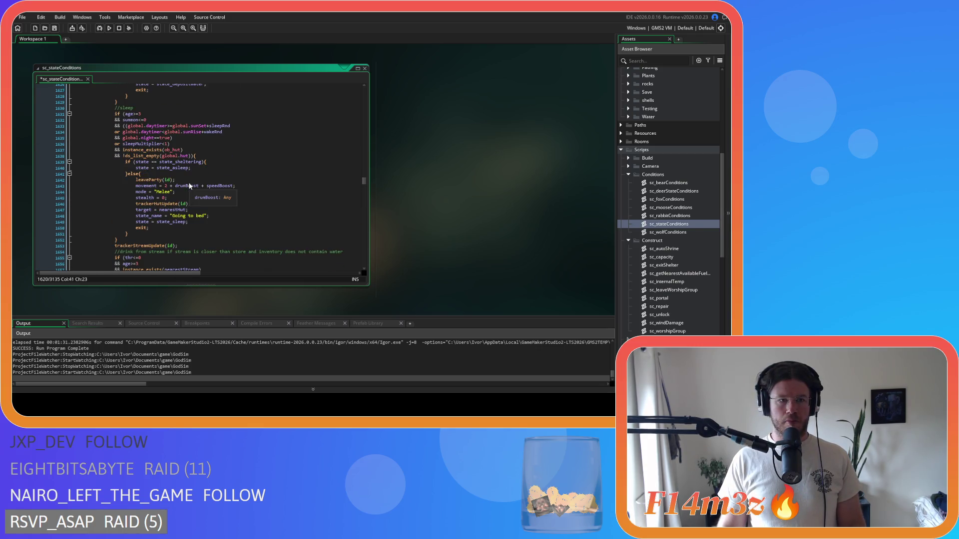
# Step: Join the opening brace onto the stream-distance line and shift the stream-drinking block one indent left
pyautogui.scroll(-8, 194, 205)
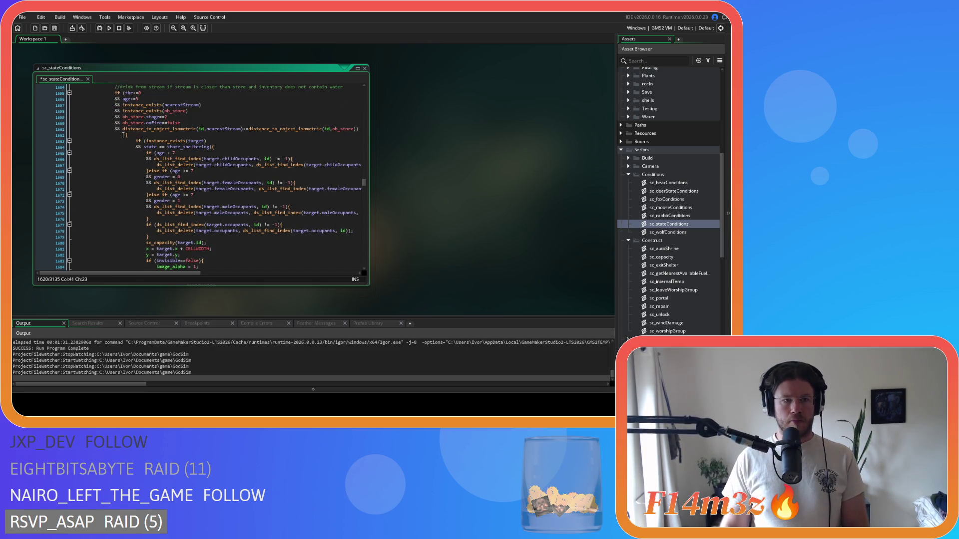
pyautogui.press('BackSpace')
pyautogui.press('BackSpace')
pyautogui.scroll(-8, 102, 209)
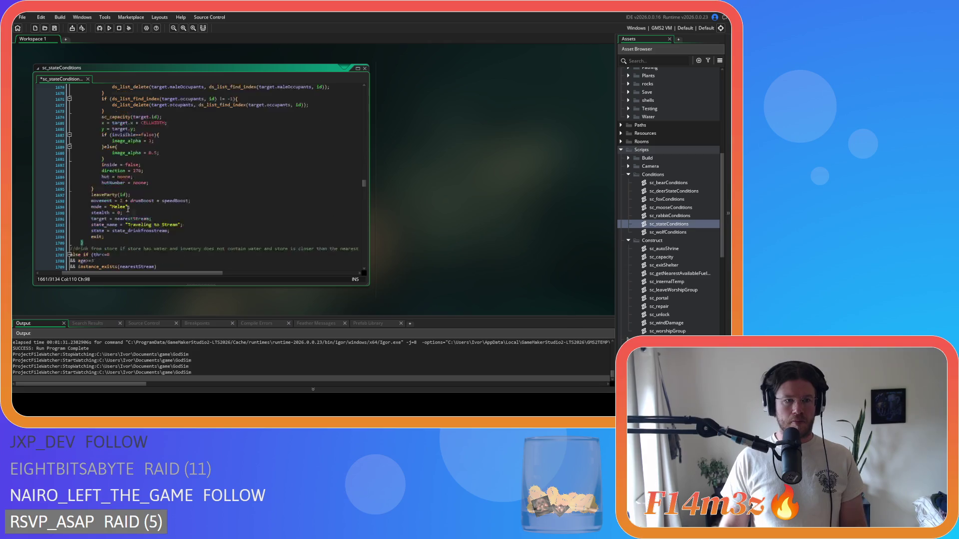
pyautogui.moveTo(102, 210)
pyautogui.mouseDown()
pyautogui.moveTo(75, 192)
pyautogui.moveTo(81, 154)
pyautogui.mouseUp()
pyautogui.hotkey('shift', 'Tab')
pyautogui.click(163, 153)
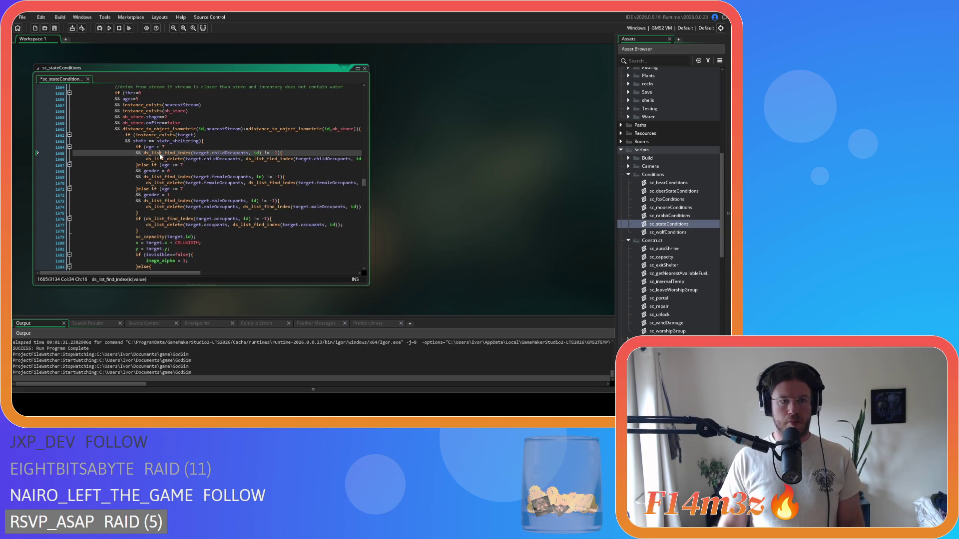
pyautogui.scroll(-2, 158, 204)
# Step: Remove the inline shelter blocks in the stream-drinking and withdraw-water conditions
pyautogui.moveTo(132, 262); pyautogui.dragTo(124, 107)
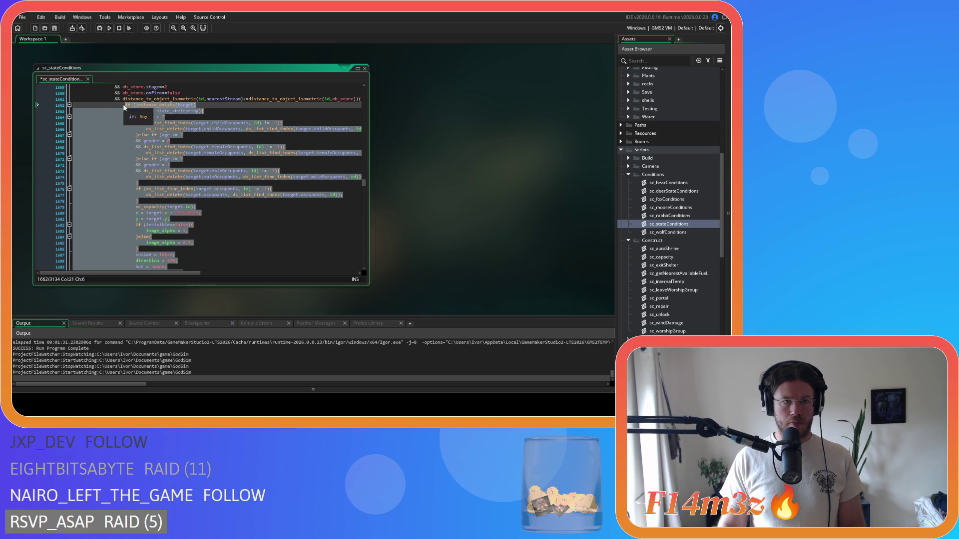
pyautogui.press('Delete')
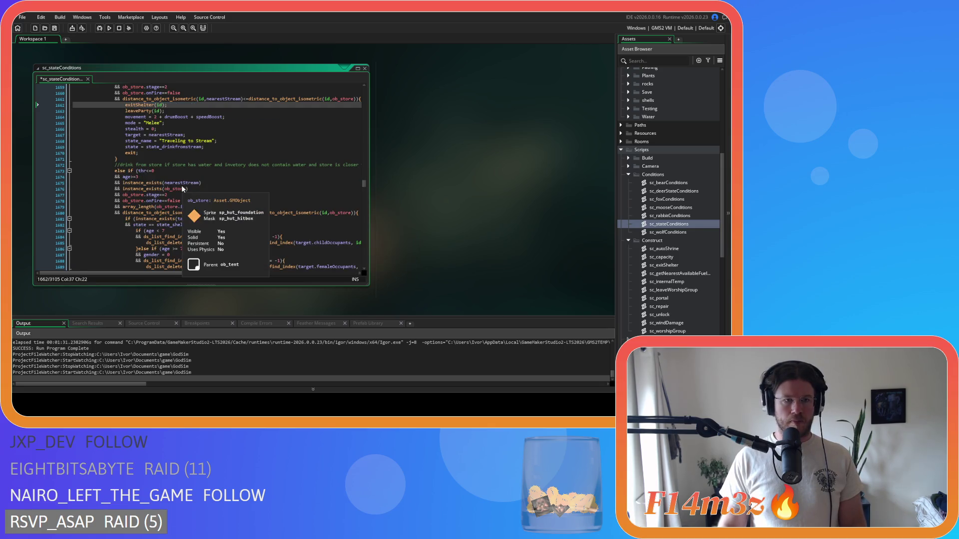
pyautogui.scroll(-3, 172, 179)
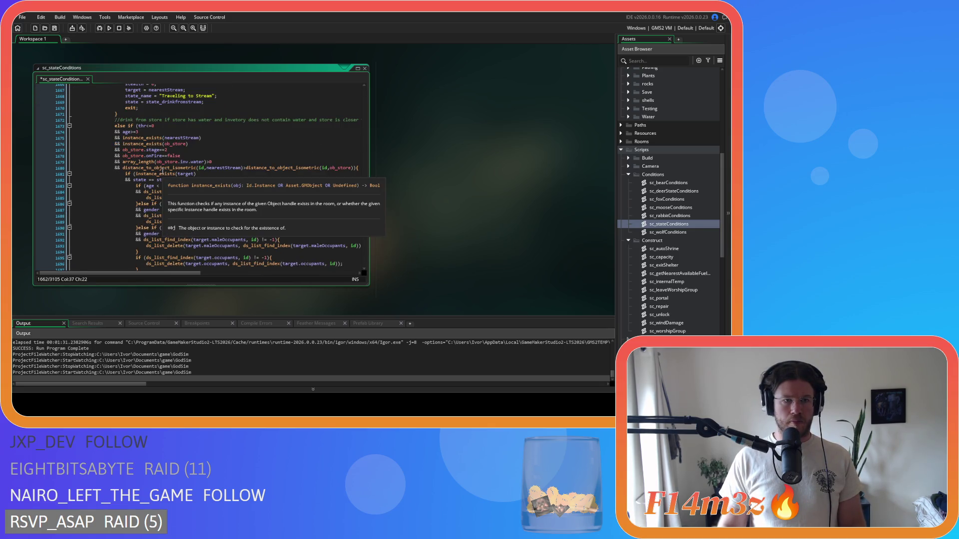
pyautogui.scroll(-1, 163, 170)
pyautogui.scroll(-5, 162, 171)
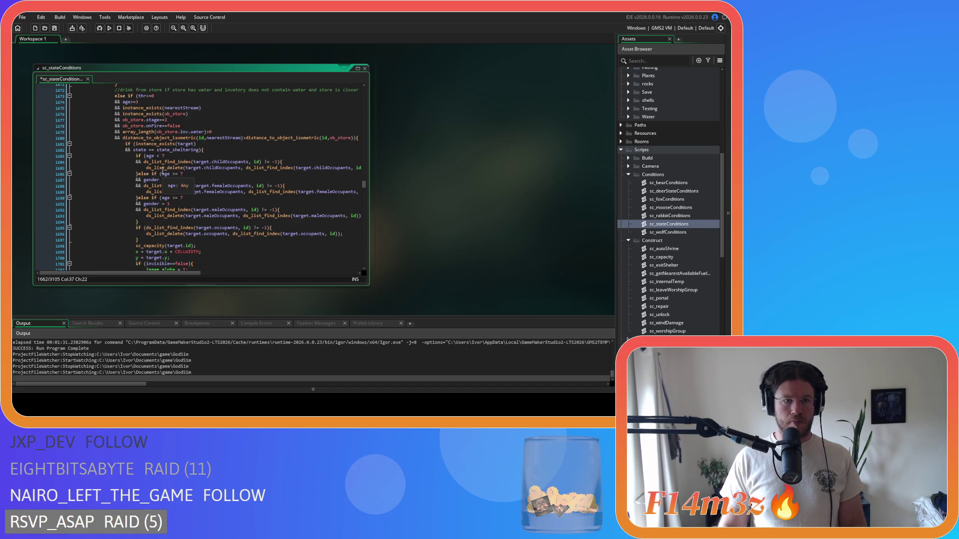
pyautogui.moveTo(134, 256); pyautogui.dragTo(125, 137)
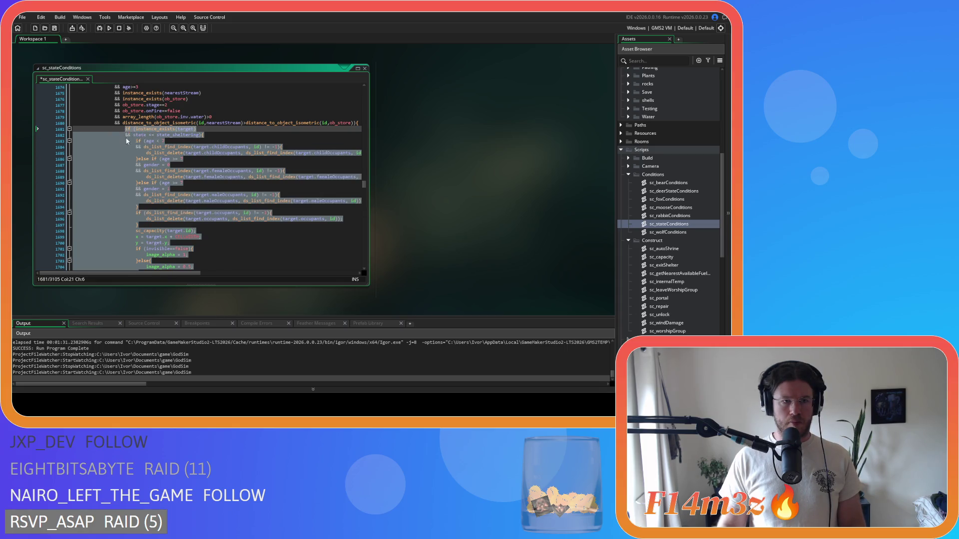
pyautogui.press('Delete')
# Step: Delete the inline shelter-leaving blocks from the next three conditions
pyautogui.scroll(-10, 144, 200)
pyautogui.moveTo(135, 228); pyautogui.dragTo(122, 120)
pyautogui.scroll(4, 127, 207)
pyautogui.press('Delete')
pyautogui.scroll(-10, 143, 154)
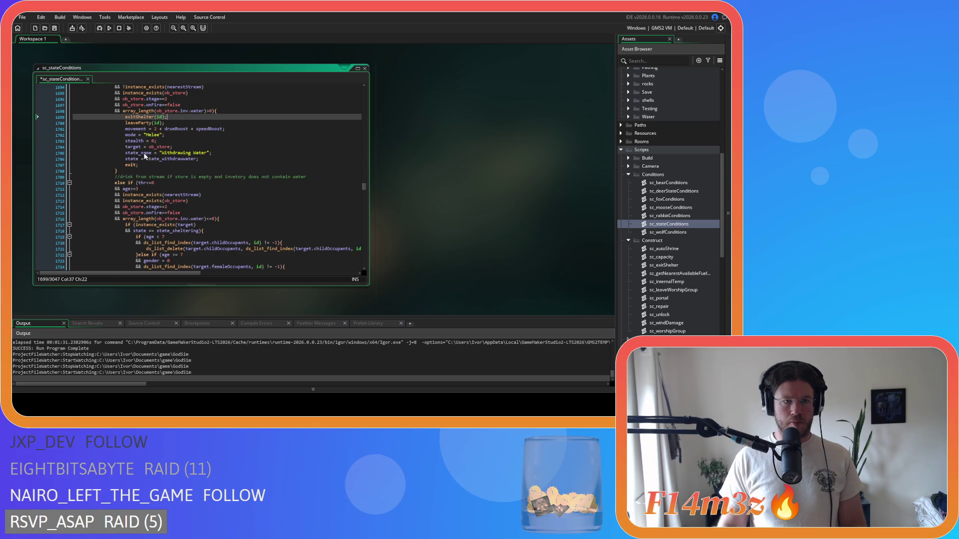
pyautogui.moveTo(129, 219)
pyautogui.mouseDown()
pyautogui.moveTo(125, 125)
pyautogui.moveTo(167, 120)
pyautogui.mouseUp()
pyautogui.press('Delete')
pyautogui.scroll(-11, 154, 190)
pyautogui.moveTo(136, 197); pyautogui.dragTo(123, 133)
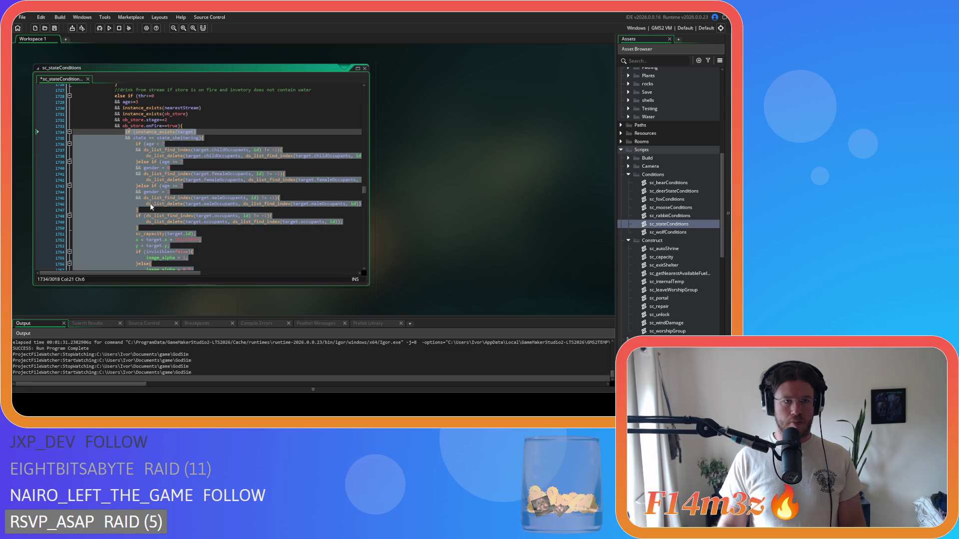
pyautogui.press('Delete')
# Step: Type exitShelter(id); over two more shelter blocks, then undo the last replacement
pyautogui.scroll(-9, 145, 215)
pyautogui.moveTo(133, 236); pyautogui.dragTo(124, 123)
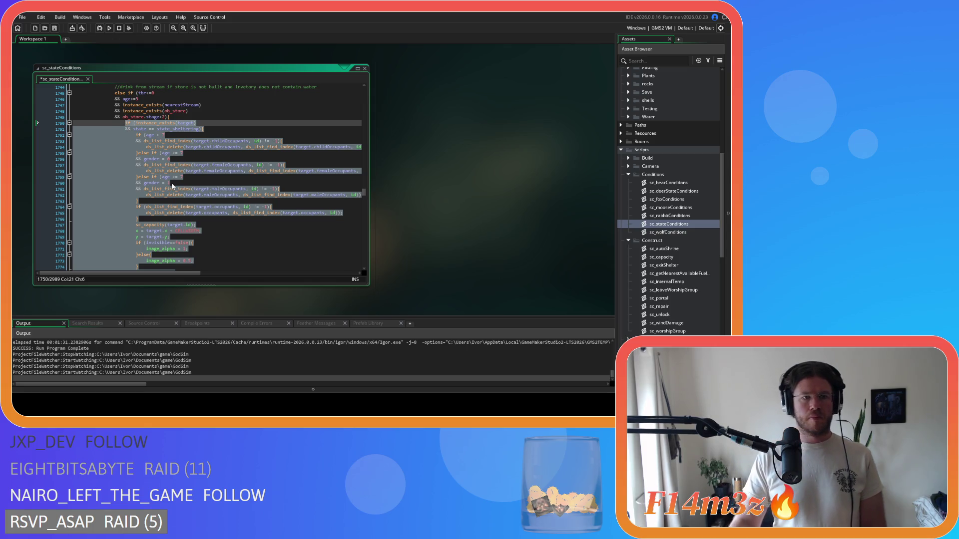
pyautogui.scroll(-4, 172, 186)
pyautogui.scroll(5, 174, 193)
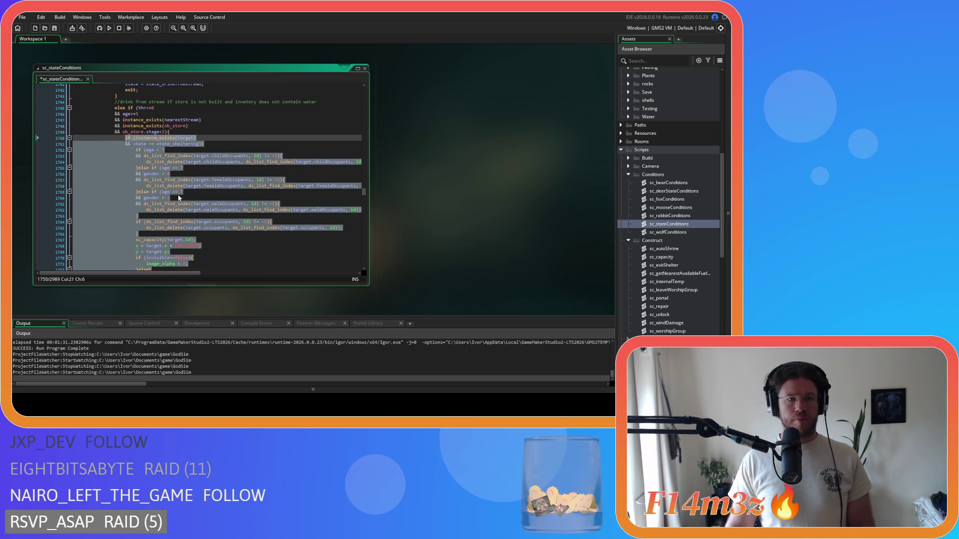
pyautogui.write('exitShelter(id);')
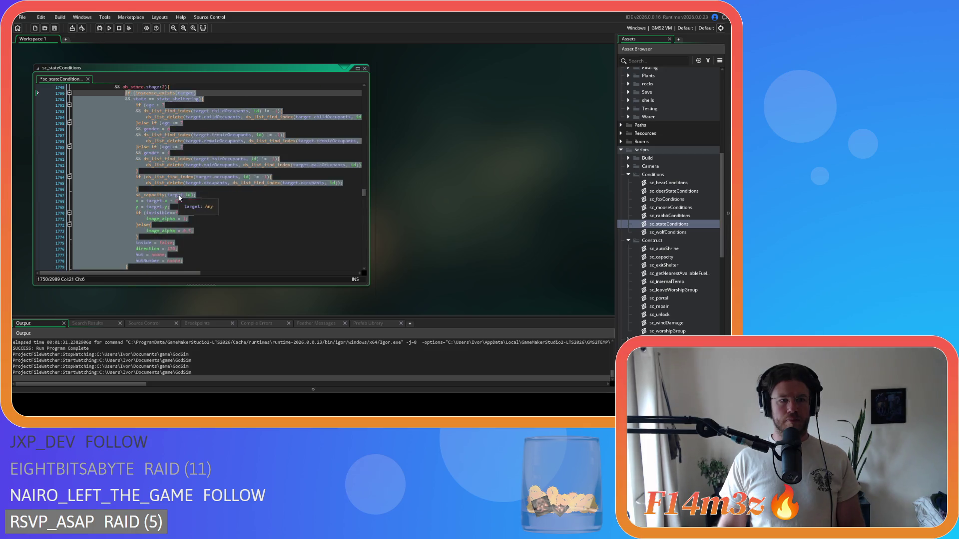
pyautogui.scroll(-9, 179, 198)
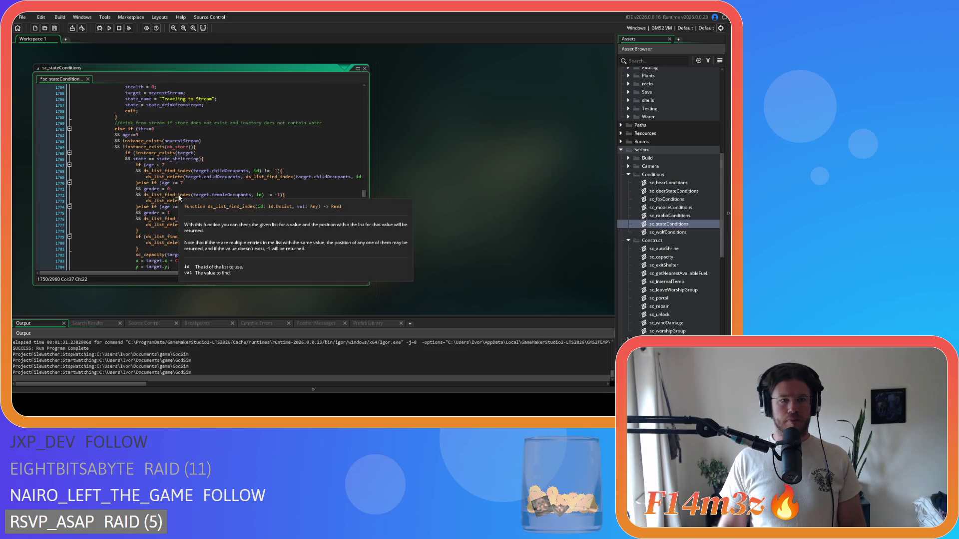
pyautogui.moveTo(147, 219); pyautogui.dragTo(125, 123)
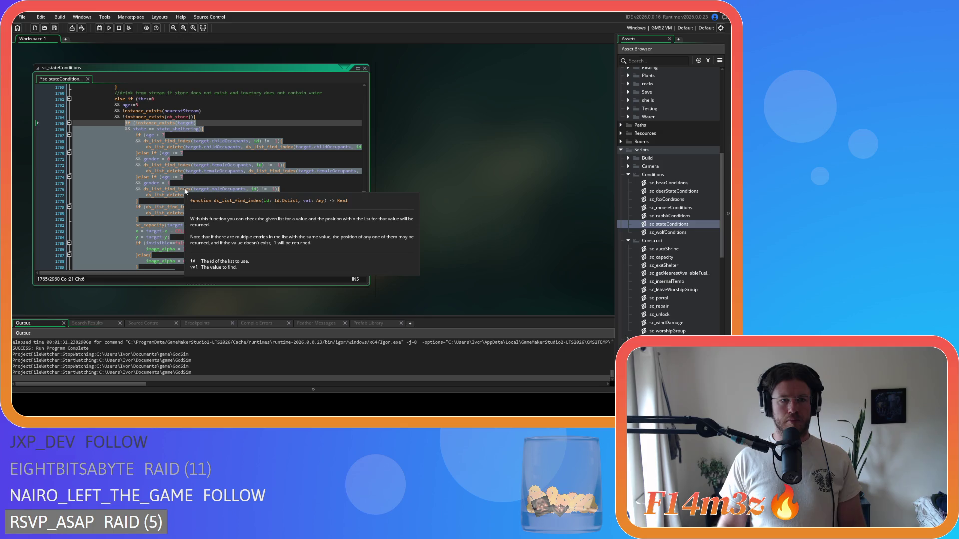
pyautogui.scroll(-2, 184, 192)
pyautogui.scroll(-1, 185, 191)
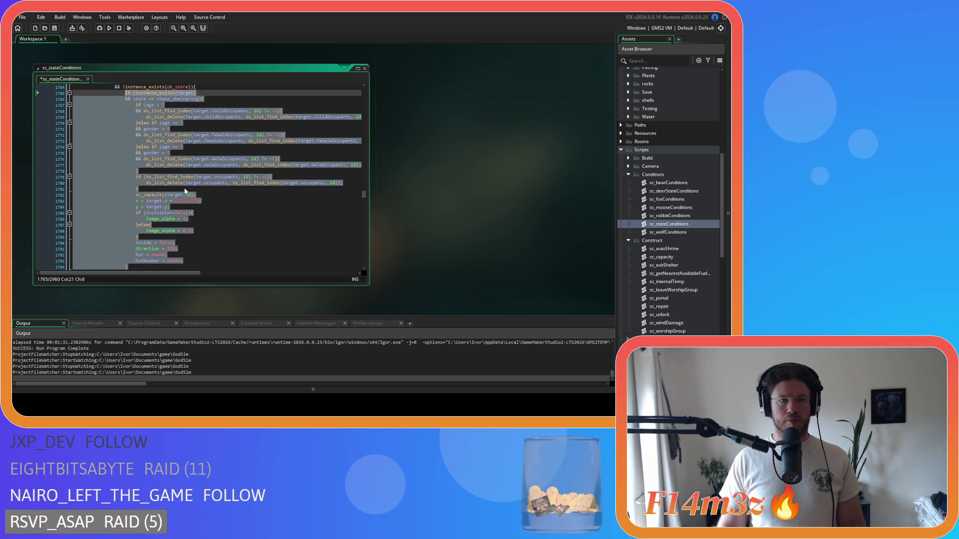
pyautogui.write('exitShelter(id);')
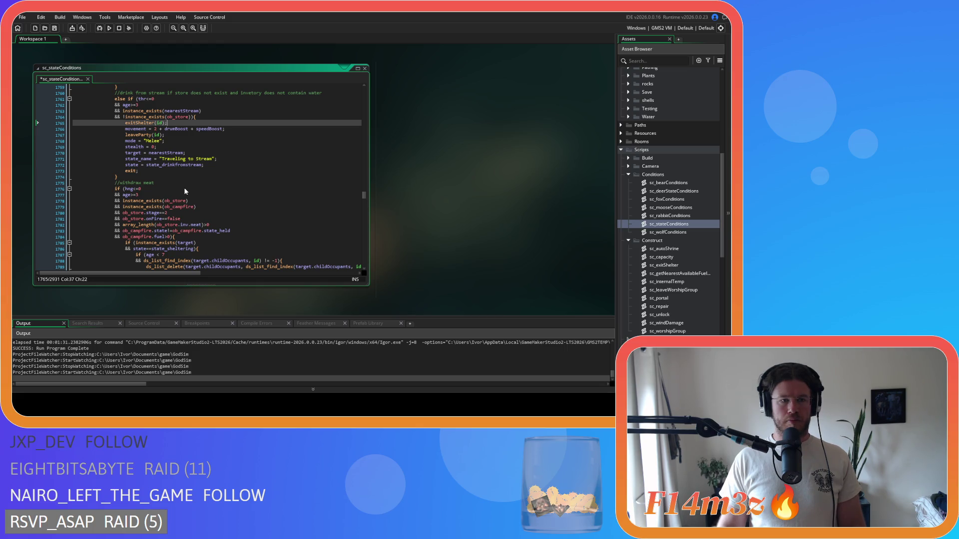
pyautogui.hotkey('ctrl', 'z')
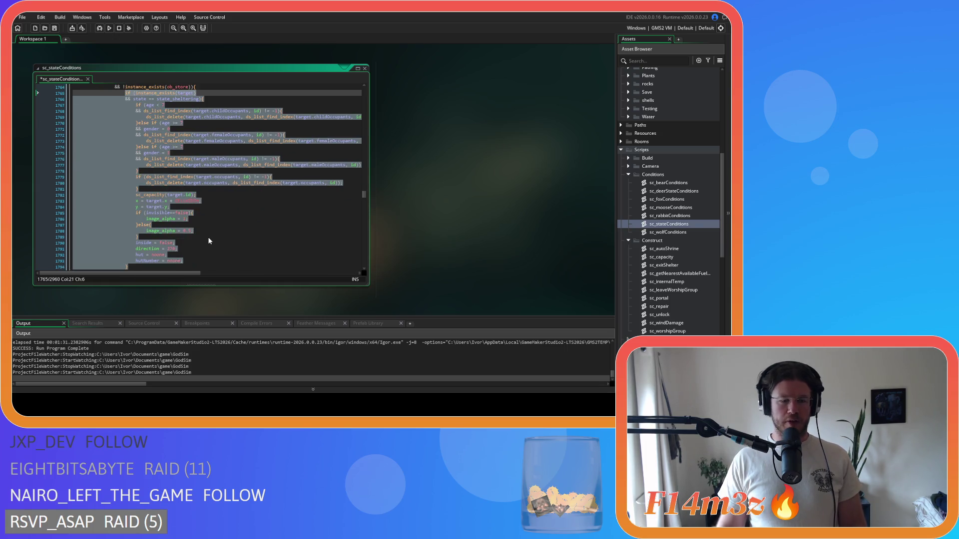
# Step: Redo the shelter-block removal and move leaveParty(id); directly below exitShelter(id);, removing the blank line
pyautogui.hotkey('ctrl', 'y')
pyautogui.click(134, 105)
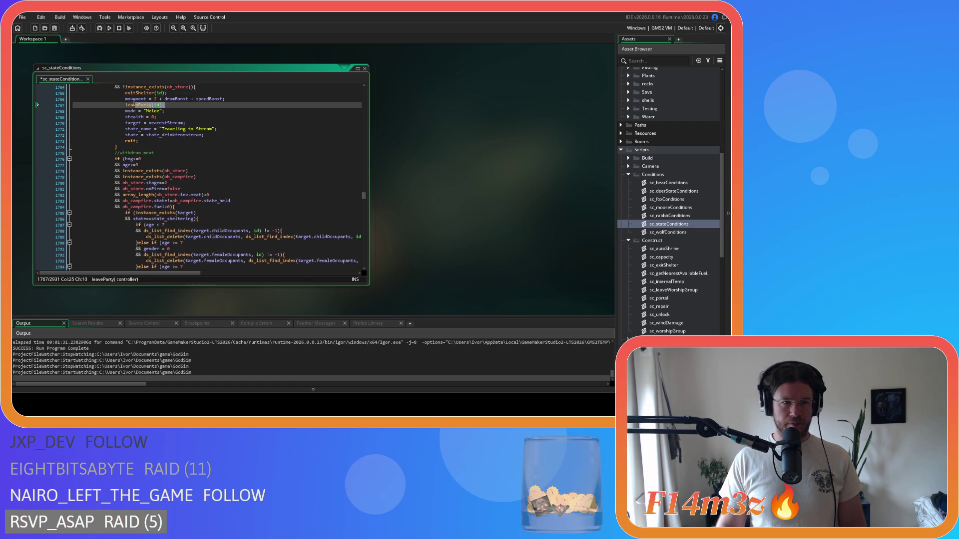
pyautogui.press('BackSpace')
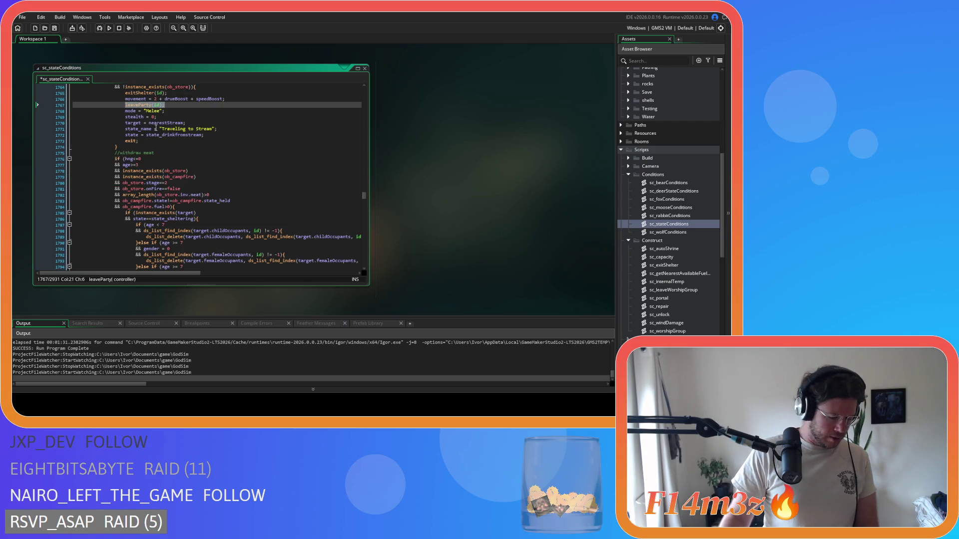
pyautogui.moveTo(132, 104); pyautogui.dragTo(56, 106)
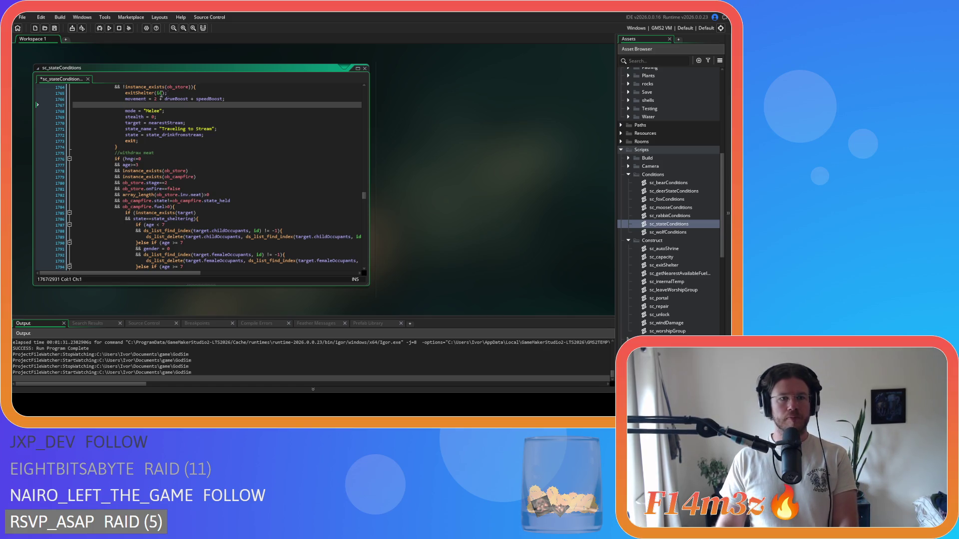
pyautogui.hotkey('alt', 'Up')
pyautogui.write('leaveParty(id);')
pyautogui.click(177, 92)
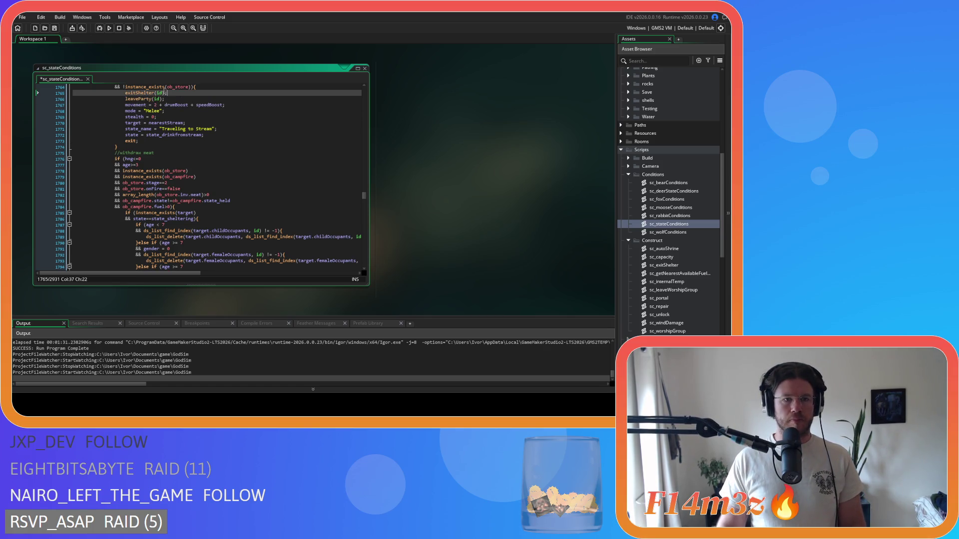
pyautogui.click(198, 128)
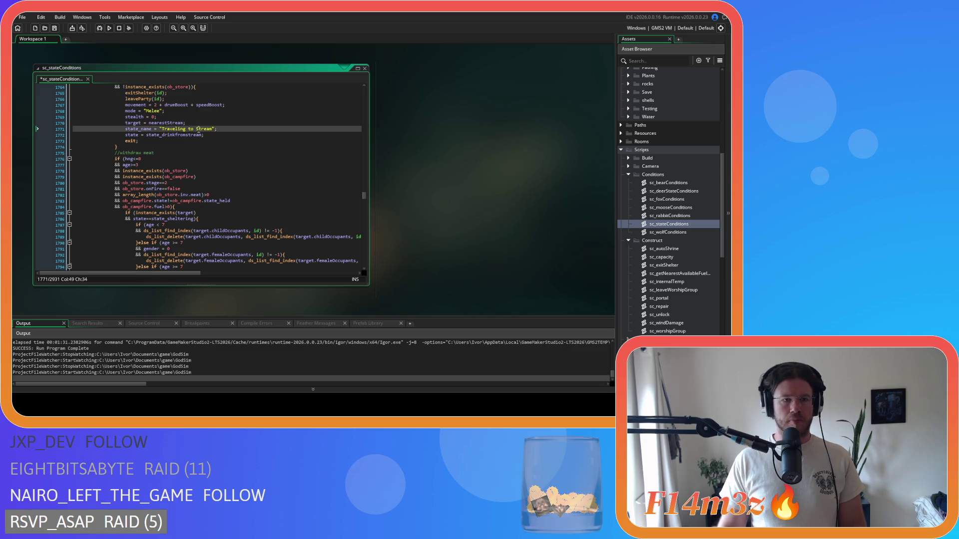
pyautogui.scroll(-10, 182, 175)
pyautogui.moveTo(150, 206)
pyautogui.mouseDown()
pyautogui.moveTo(127, 160)
pyautogui.moveTo(125, 110)
pyautogui.mouseUp()
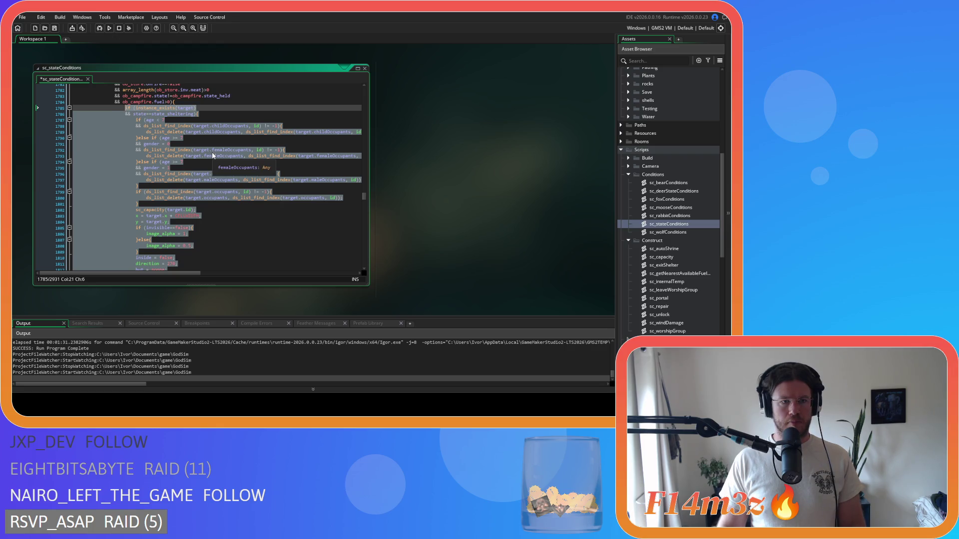
# Step: Delete the shelter blocks in the withdraw-meat condition and the one after it
pyautogui.press('Delete')
pyautogui.scroll(-10, 149, 215)
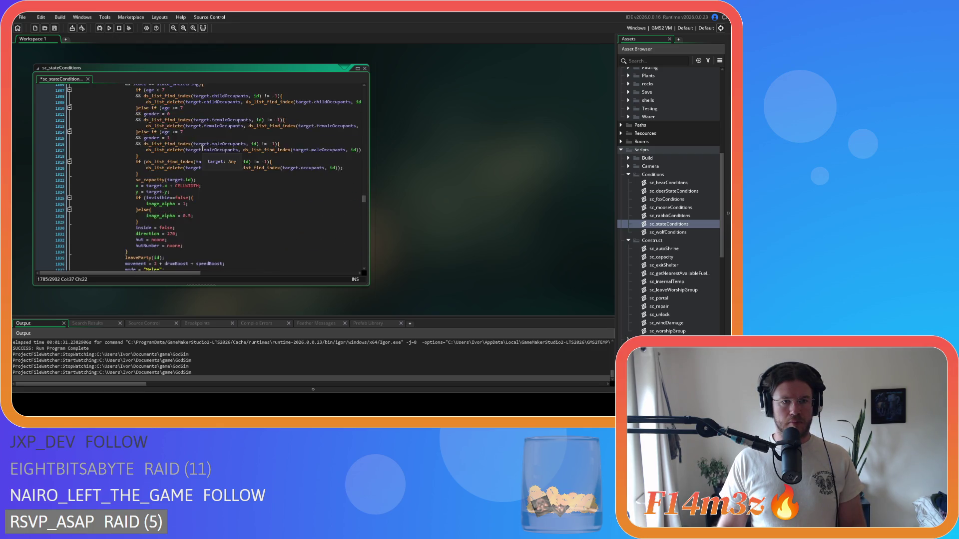
pyautogui.moveTo(135, 222)
pyautogui.mouseDown()
pyautogui.moveTo(131, 88)
pyautogui.moveTo(130, 135)
pyautogui.moveTo(167, 123)
pyautogui.mouseUp()
pyautogui.press('Delete')
# Step: Paste exitShelter(id); over the berries, kresh and mushroom-foraging shelter blocks
pyautogui.scroll(-12, 164, 171)
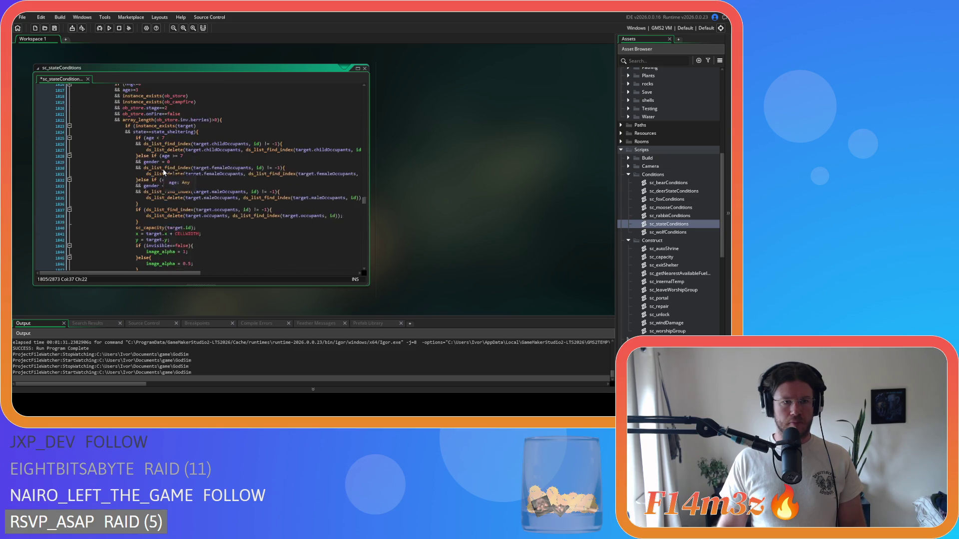
pyautogui.moveTo(149, 199); pyautogui.dragTo(125, 126)
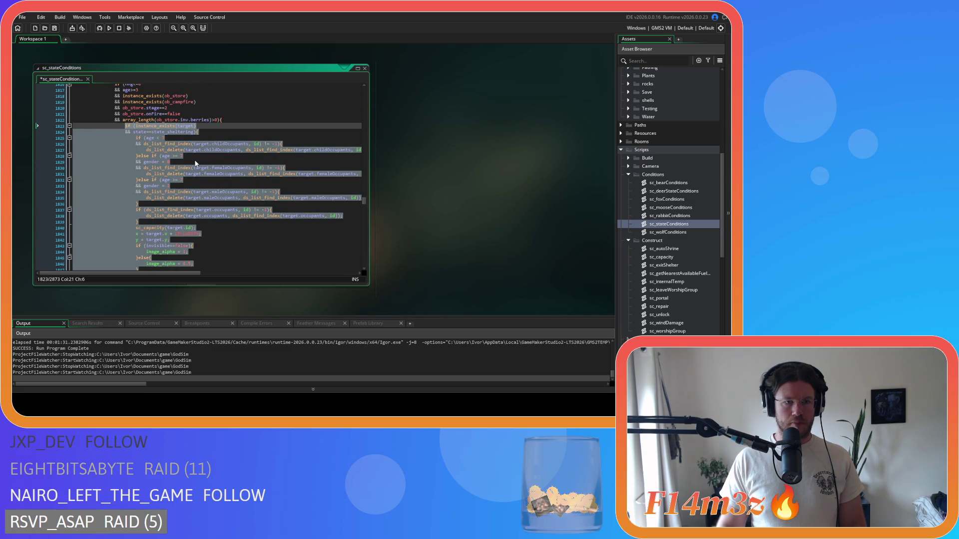
pyautogui.write('exitShelter(id);')
pyautogui.scroll(-11, 196, 164)
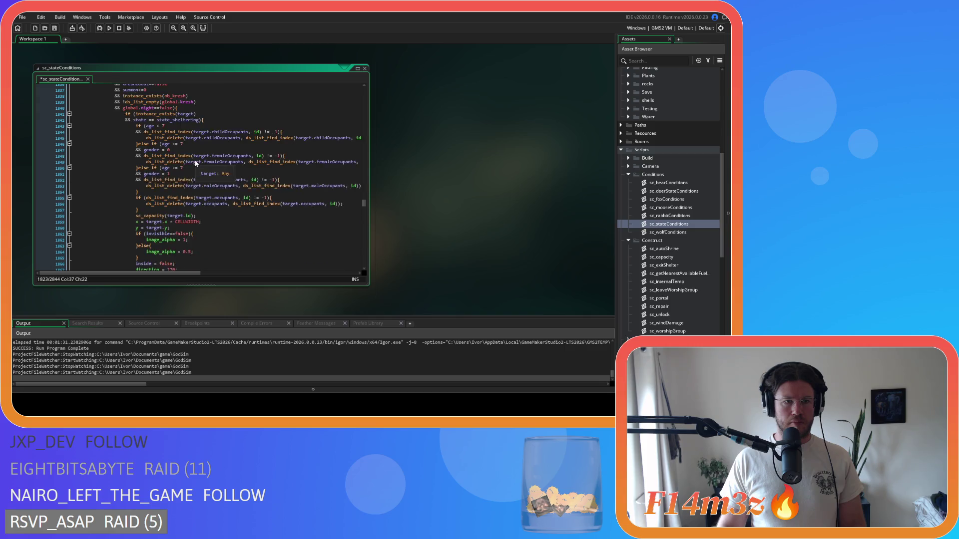
pyautogui.moveTo(128, 213)
pyautogui.mouseDown()
pyautogui.moveTo(127, 89)
pyautogui.moveTo(127, 143)
pyautogui.mouseUp()
pyautogui.write('exitShelter(id);')
pyautogui.scroll(-12, 152, 203)
pyautogui.moveTo(142, 204); pyautogui.dragTo(135, 137)
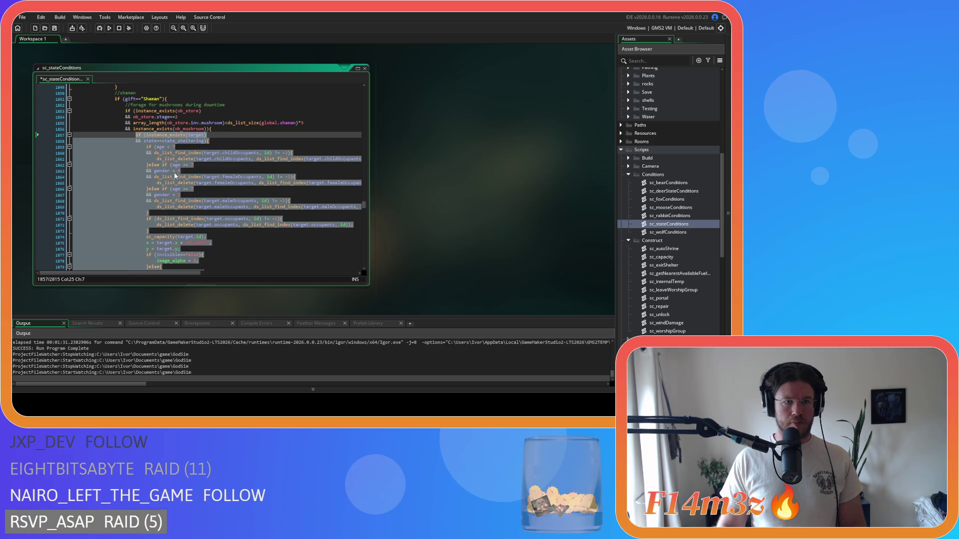
pyautogui.hotkey('ctrl', 'v')
# Step: Paste exitShelter(id); over both forager blocks and the fishing condition's shelter block
pyautogui.scroll(-12, 170, 172)
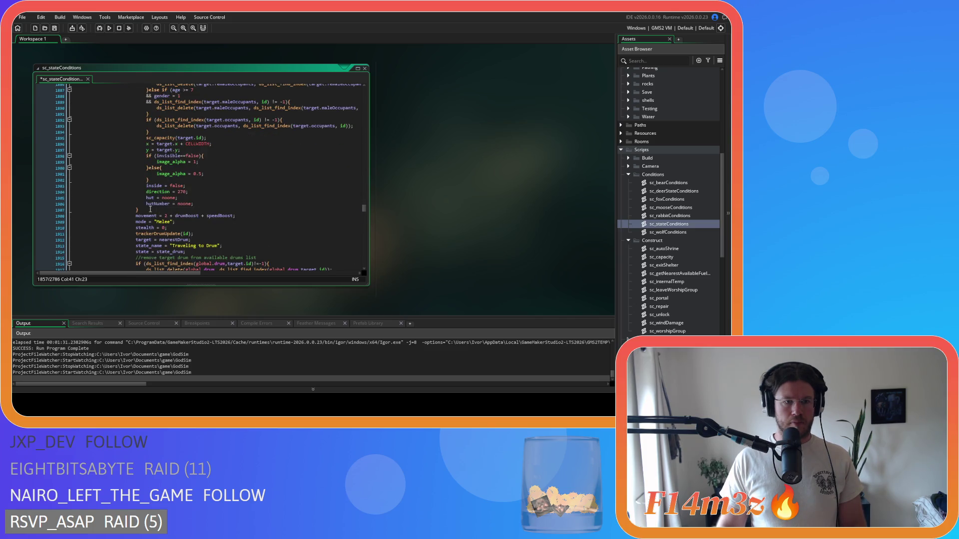
pyautogui.moveTo(144, 209)
pyautogui.mouseDown()
pyautogui.moveTo(143, 130)
pyautogui.moveTo(155, 140)
pyautogui.mouseUp()
pyautogui.write('exitShelter(id);')
pyautogui.scroll(-12, 155, 195)
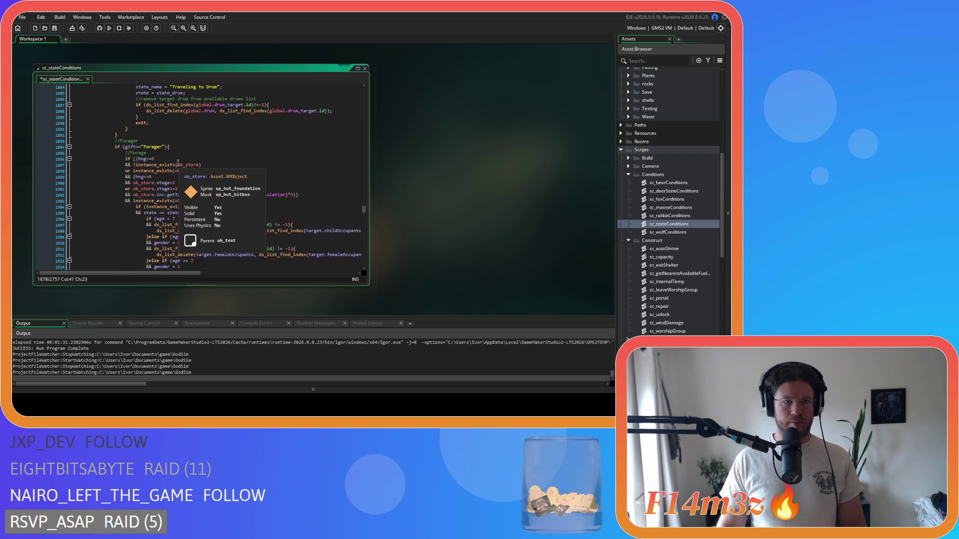
pyautogui.moveTo(140, 172); pyautogui.dragTo(135, 148)
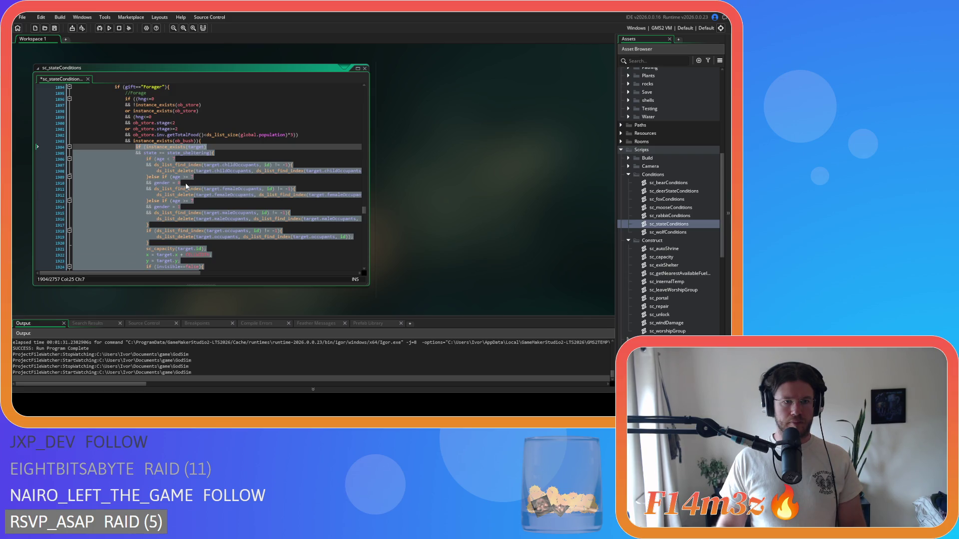
pyautogui.write('exitShelter(id);')
pyautogui.scroll(-14, 185, 185)
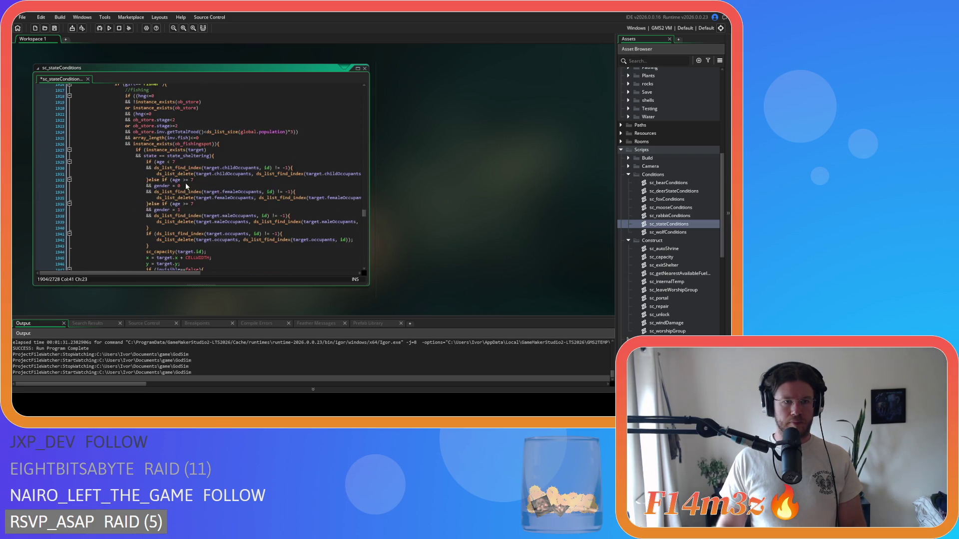
pyautogui.moveTo(186, 189)
pyautogui.mouseDown()
pyautogui.moveTo(150, 162)
pyautogui.moveTo(145, 86)
pyautogui.moveTo(139, 160)
pyautogui.moveTo(136, 138)
pyautogui.mouseUp()
pyautogui.write('exitShelter(id);')
# Step: Paste exitShelter(id); over the obelisk worship, water-fetching and breeder kresh shelter blocks
pyautogui.scroll(-10, 160, 161)
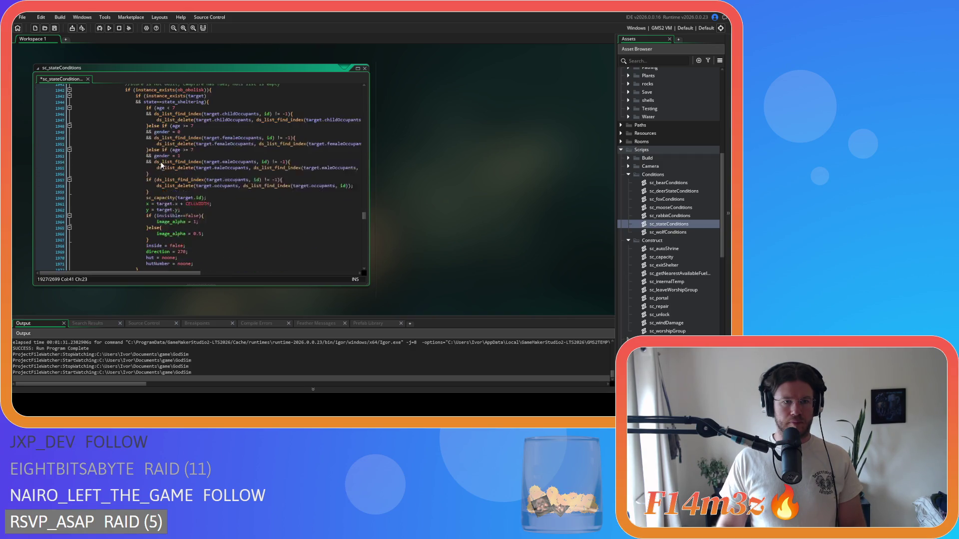
pyautogui.moveTo(144, 212)
pyautogui.mouseDown()
pyautogui.moveTo(140, 86)
pyautogui.moveTo(137, 165)
pyautogui.moveTo(136, 126)
pyautogui.mouseUp()
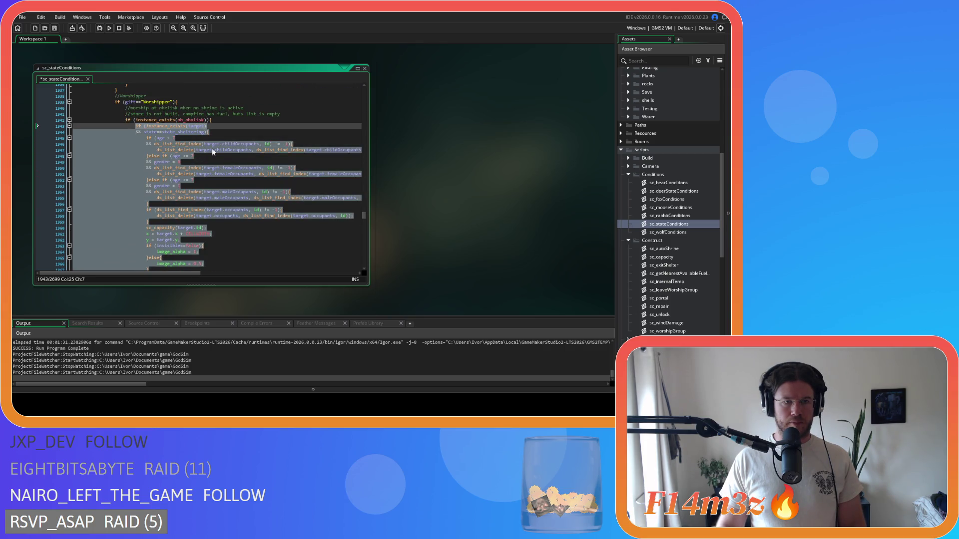
pyautogui.write('exitShelter(id);')
pyautogui.scroll(-9, 218, 151)
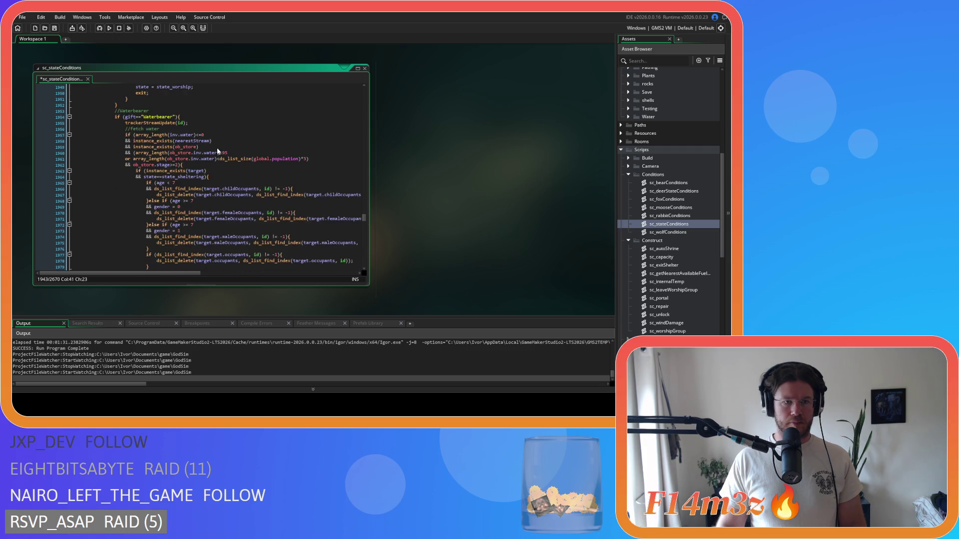
pyautogui.moveTo(141, 213); pyautogui.dragTo(138, 143)
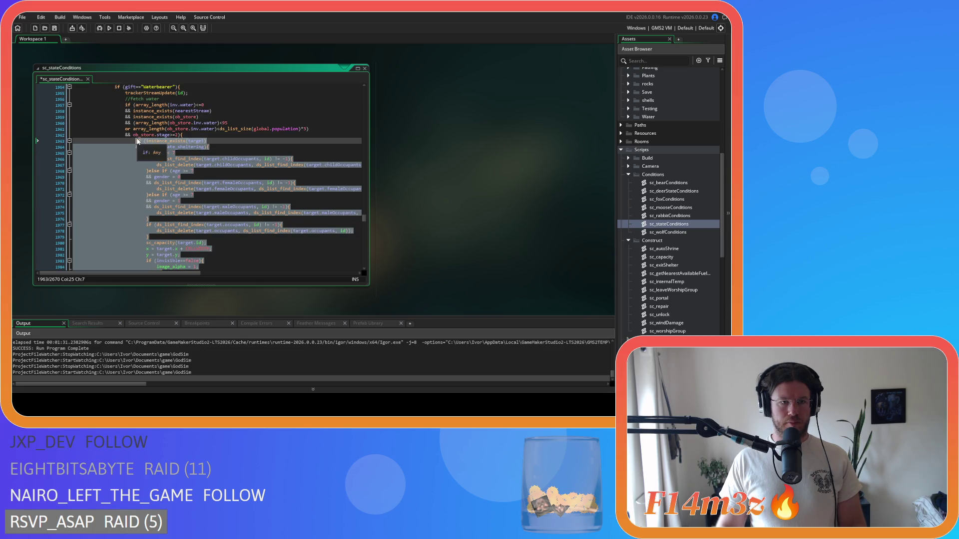
pyautogui.write('exitShelter(id);')
pyautogui.scroll(-8, 177, 163)
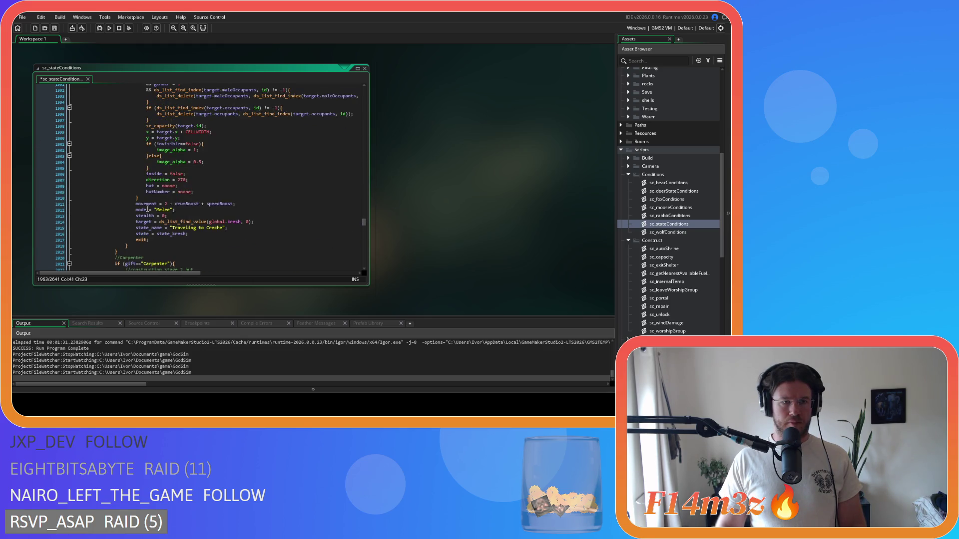
pyautogui.moveTo(147, 195); pyautogui.dragTo(138, 144)
pyautogui.hotkey('ctrl', 'v')
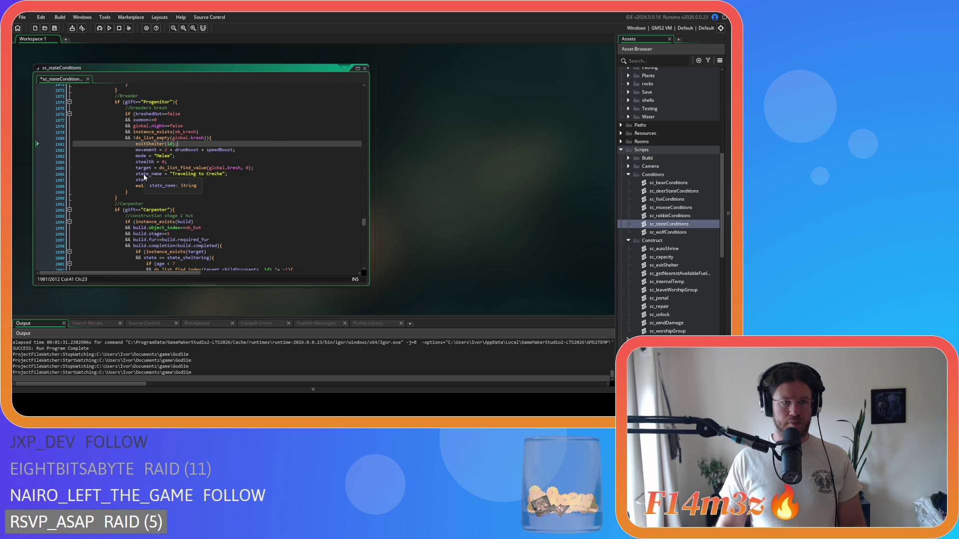
# Step: Paste exitShelter(id); over the next two shelter-leaving blocks
pyautogui.scroll(-1, 146, 175)
pyautogui.scroll(-7, 146, 179)
pyautogui.moveTo(142, 229); pyautogui.dragTo(137, 154)
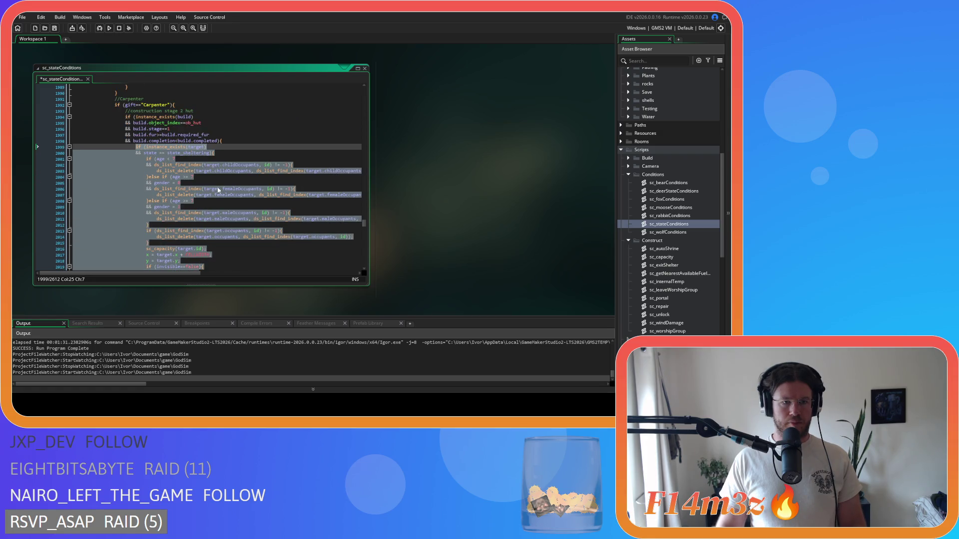
pyautogui.scroll(-2, 223, 194)
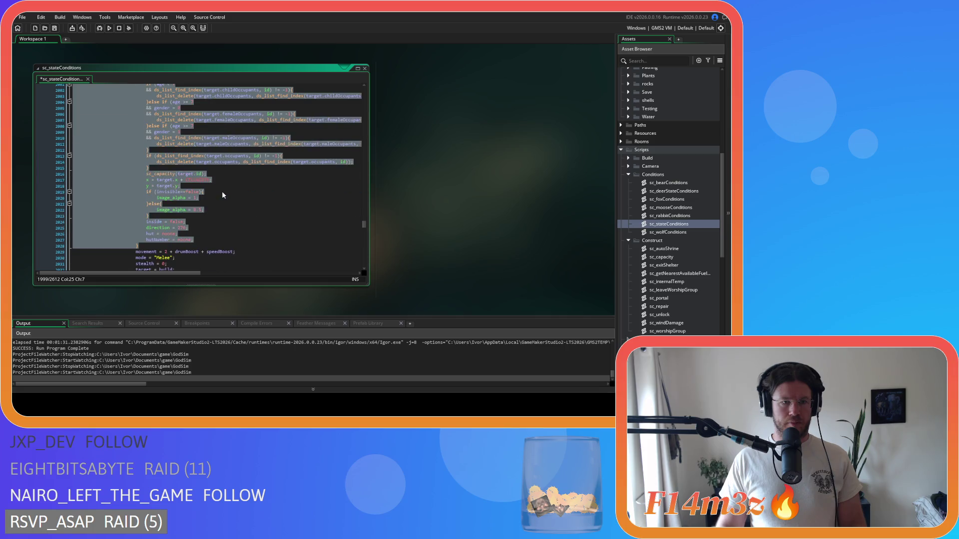
pyautogui.hotkey('ctrl', 'v')
pyautogui.scroll(-2, 184, 194)
pyautogui.moveTo(149, 237); pyautogui.dragTo(136, 150)
pyautogui.write('exitShelter(id);')
# Step: Paste exitShelter(id); over the creche and store construction stages' shelter blocks
pyautogui.scroll(-3, 155, 192)
pyautogui.moveTo(145, 213); pyautogui.dragTo(135, 144)
pyautogui.write('exitShelter(id);')
pyautogui.scroll(-10, 183, 186)
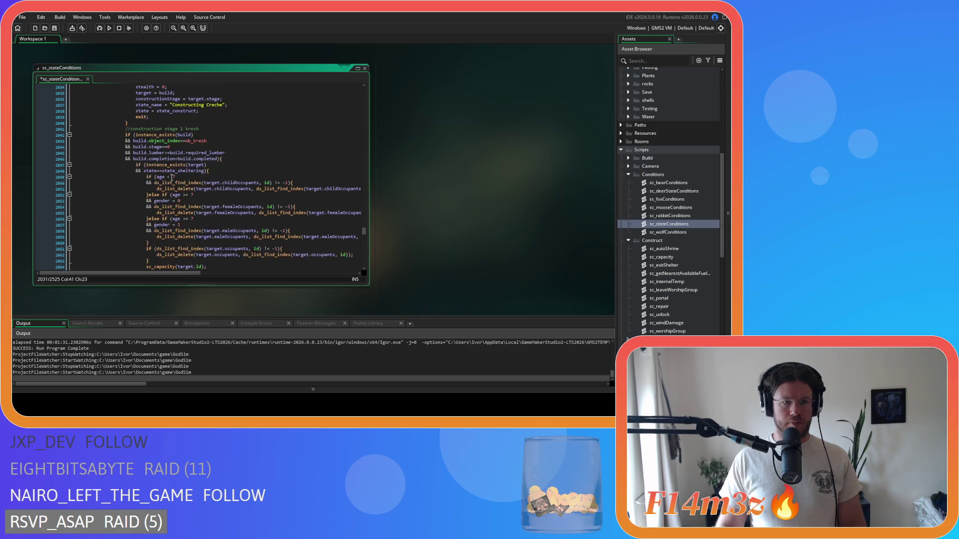
pyautogui.moveTo(147, 218); pyautogui.dragTo(135, 150)
pyautogui.write('exitShelter(id);')
# Step: Delete the leftover duplicate shelter blocks, including the one in the tree-felling condition
pyautogui.scroll(-11, 154, 213)
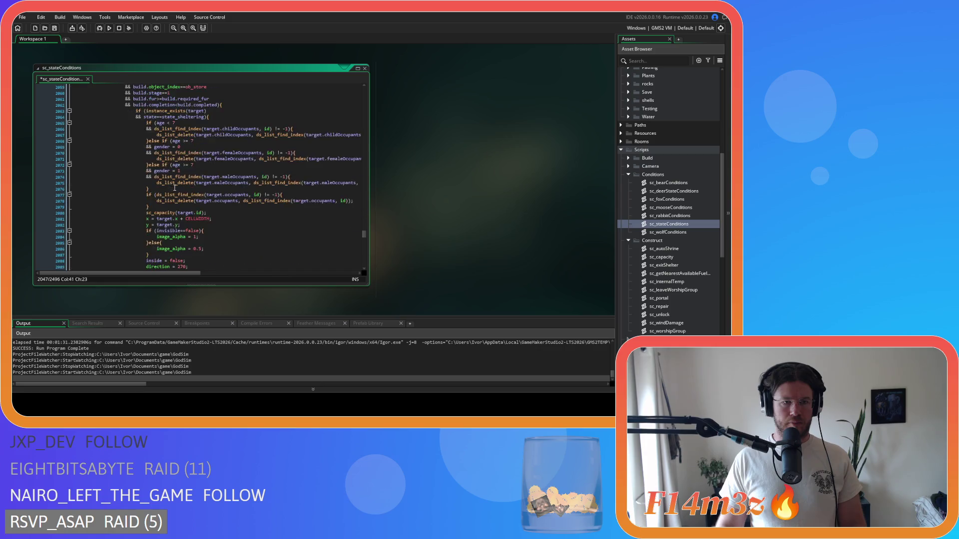
pyautogui.moveTo(146, 209)
pyautogui.mouseDown()
pyautogui.moveTo(150, 182)
pyautogui.moveTo(177, 141)
pyautogui.mouseUp()
pyautogui.press('BackSpace')
pyautogui.scroll(-10, 177, 194)
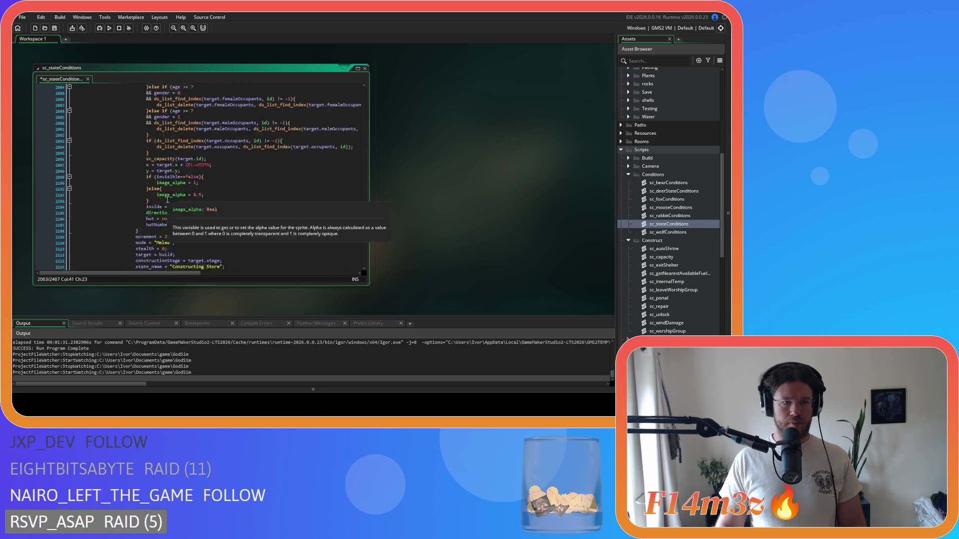
pyautogui.moveTo(149, 230); pyautogui.dragTo(137, 143)
pyautogui.press('Delete')
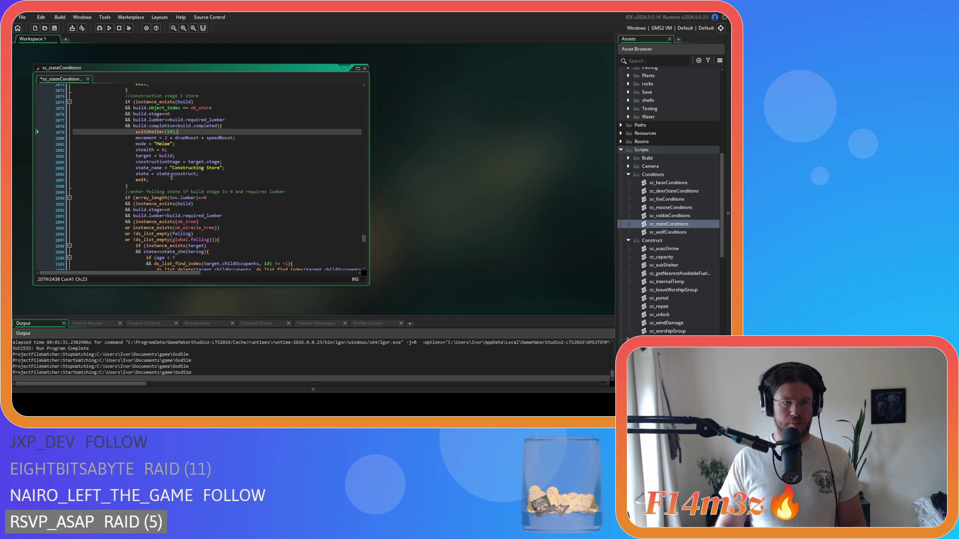
pyautogui.scroll(-11, 165, 171)
pyautogui.moveTo(154, 193); pyautogui.dragTo(135, 128)
pyautogui.press('Delete')
pyautogui.scroll(-7, 175, 179)
pyautogui.scroll(-8, 175, 179)
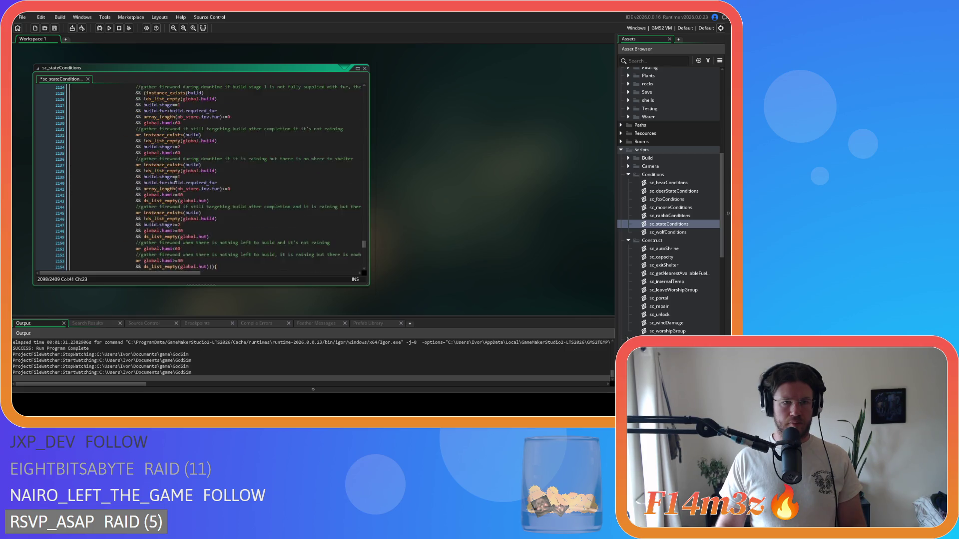
# Step: Paste exitShelter(id); over the Hunter stalk-prey shelter block and save the script
pyautogui.scroll(-5, 176, 179)
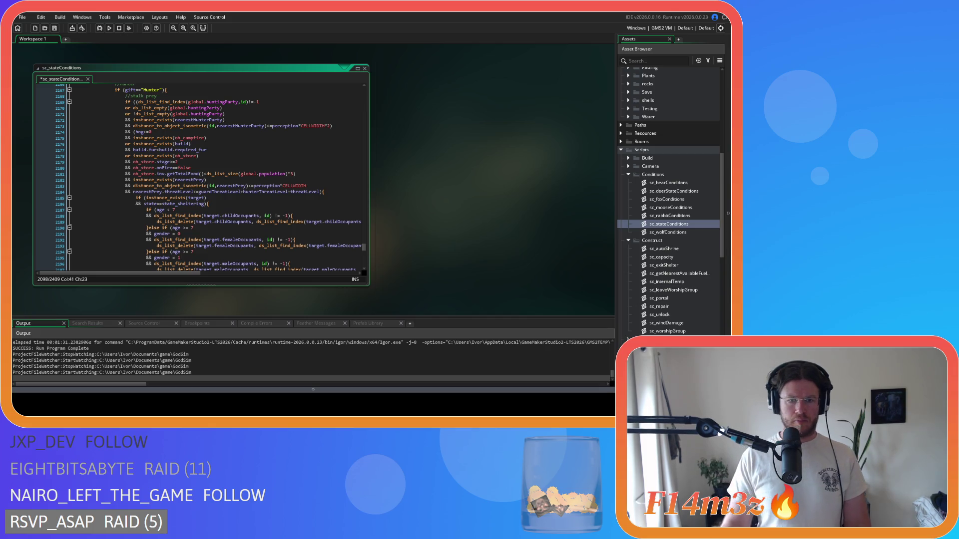
pyautogui.click(226, 145)
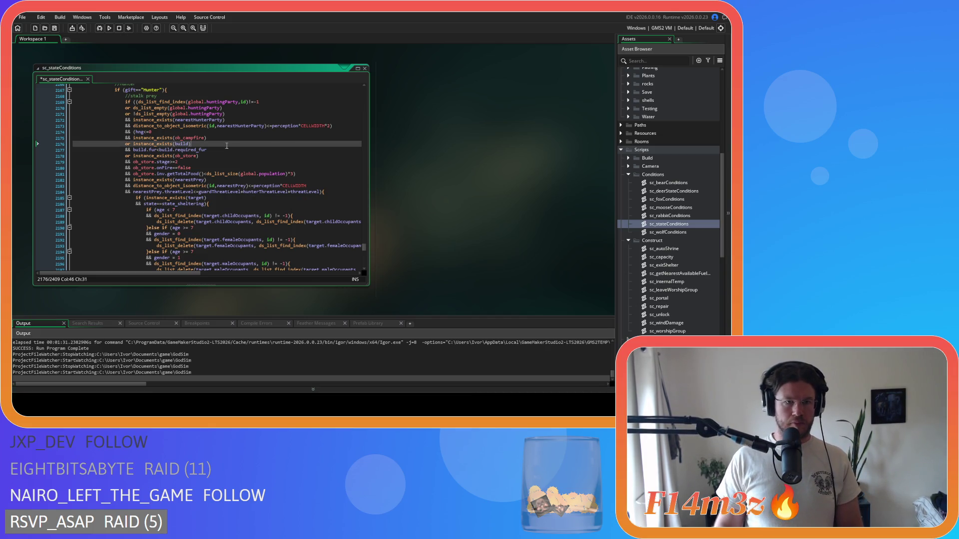
pyautogui.scroll(-3, 226, 145)
pyautogui.scroll(-3, 239, 160)
pyautogui.scroll(-2, 246, 170)
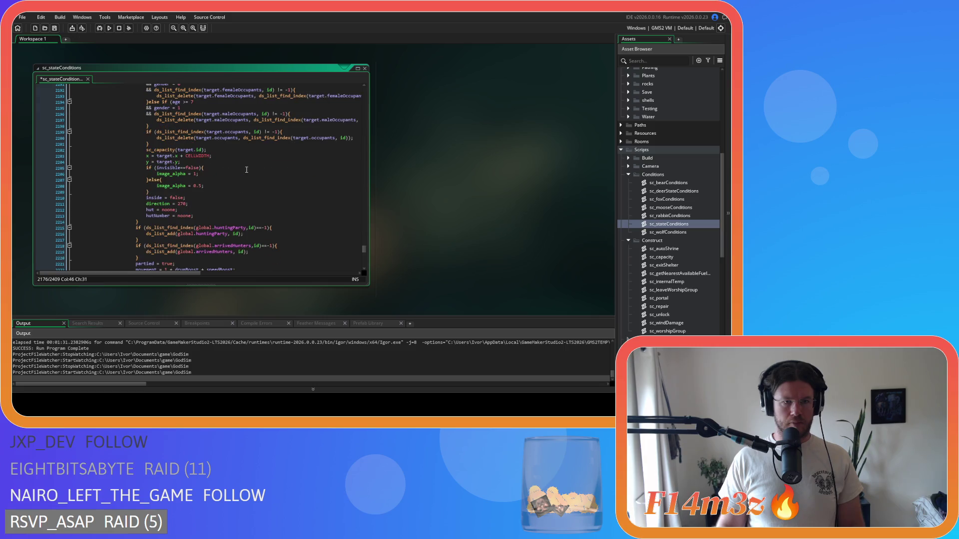
pyautogui.moveTo(155, 233)
pyautogui.mouseDown()
pyautogui.moveTo(155, 185)
pyautogui.moveTo(135, 152)
pyautogui.mouseUp()
pyautogui.scroll(4, 154, 200)
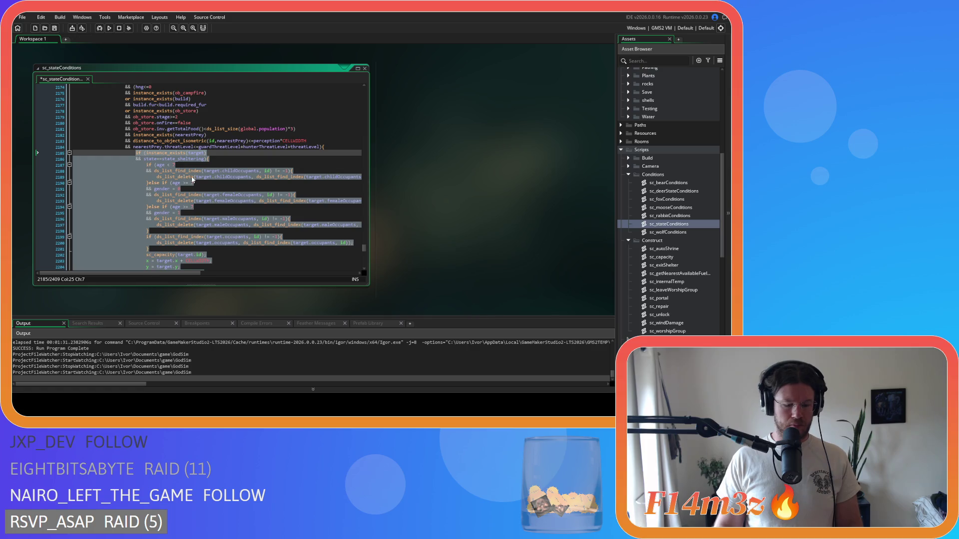
pyautogui.write('exitShelter(id);')
pyautogui.hotkey('ctrl', 's')
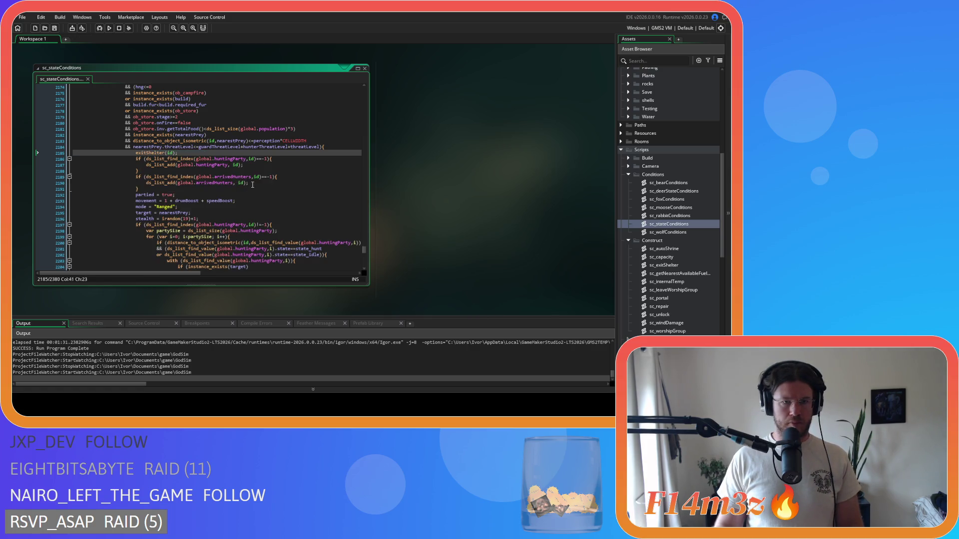
# Step: Replace the hunt-prey condition's shelter block with exitShelter(id);
pyautogui.scroll(-3, 252, 185)
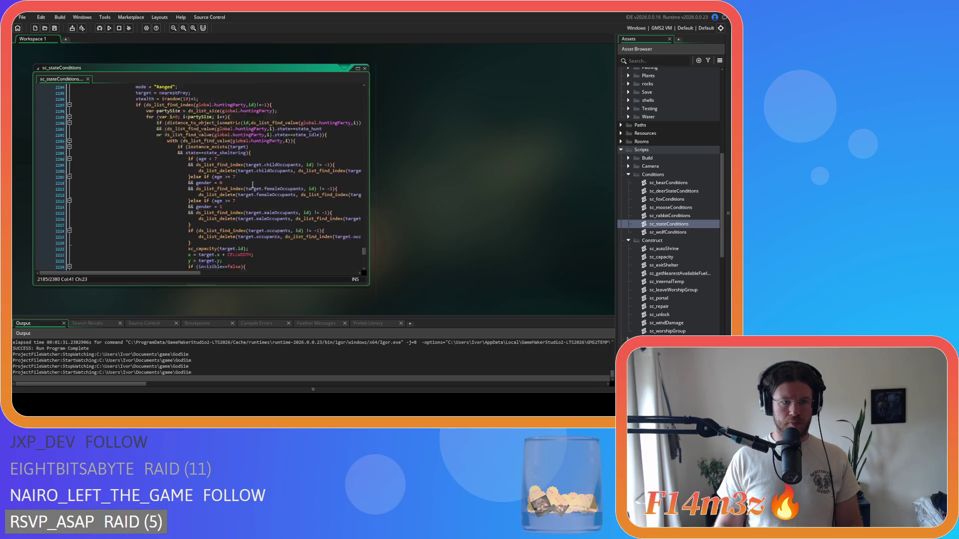
pyautogui.scroll(-15, 252, 185)
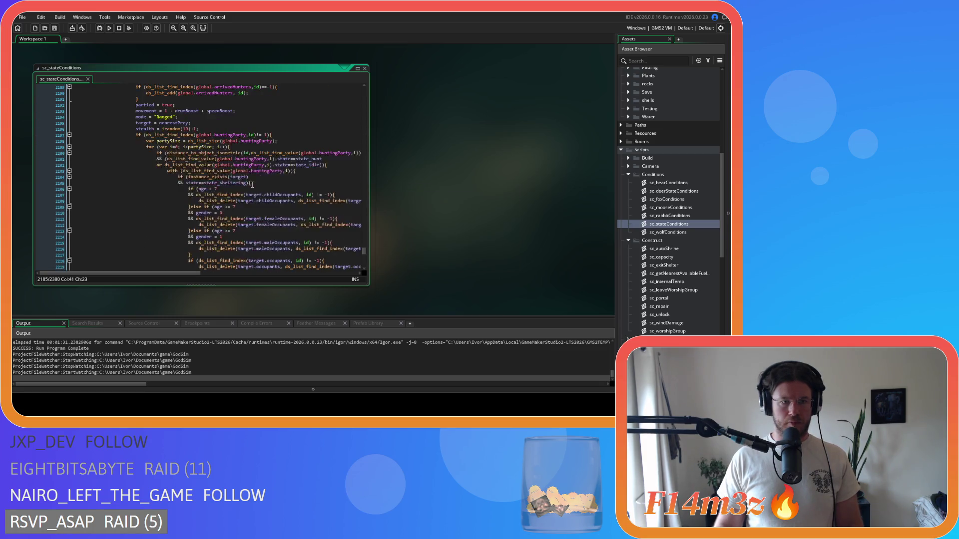
pyautogui.scroll(-15, 252, 185)
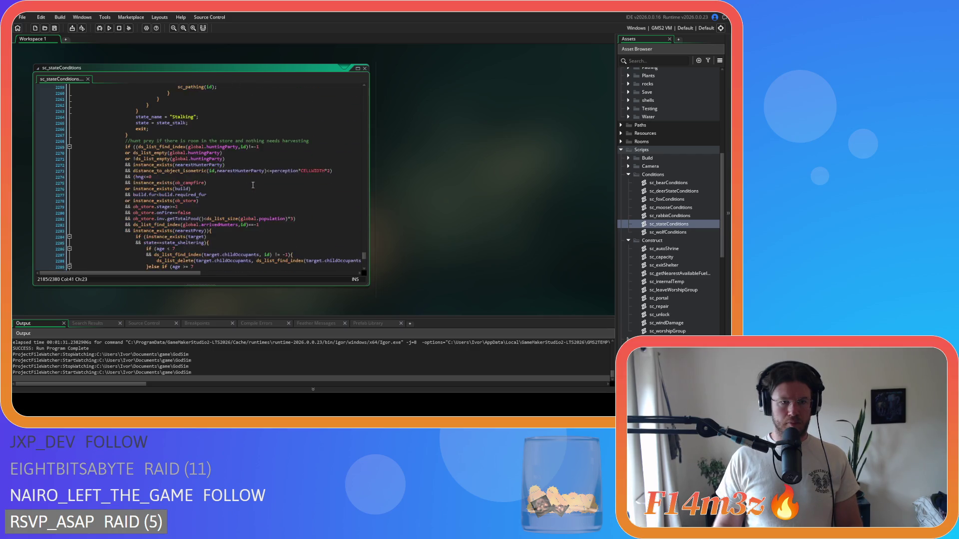
pyautogui.scroll(-7, 252, 185)
pyautogui.moveTo(139, 216); pyautogui.dragTo(146, 193)
pyautogui.scroll(2, 145, 193)
pyautogui.scroll(5, 145, 193)
pyautogui.keyDown('shift'); pyautogui.click(136, 132); pyautogui.keyUp('shift')
pyautogui.write('exitShelter(id);')
pyautogui.scroll(-12, 167, 172)
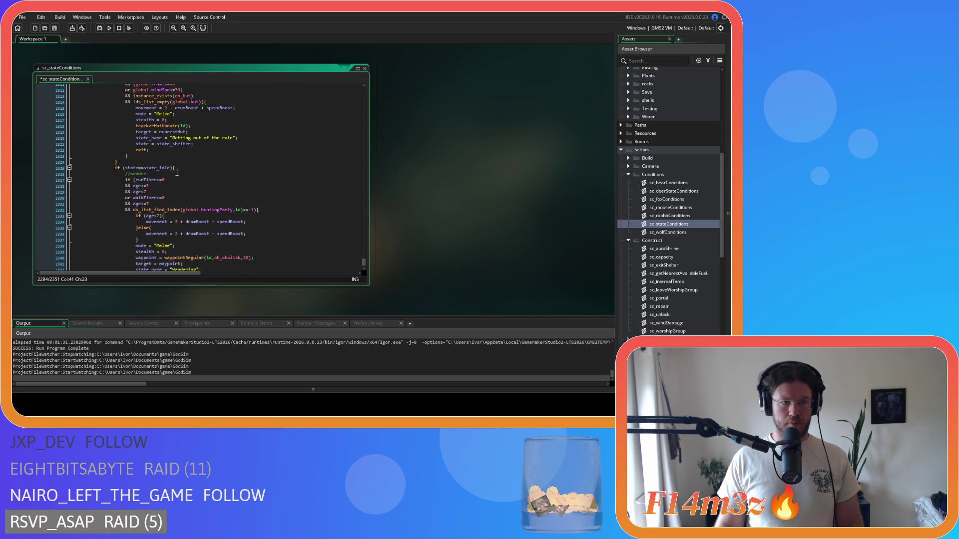
pyautogui.scroll(-4, 187, 172)
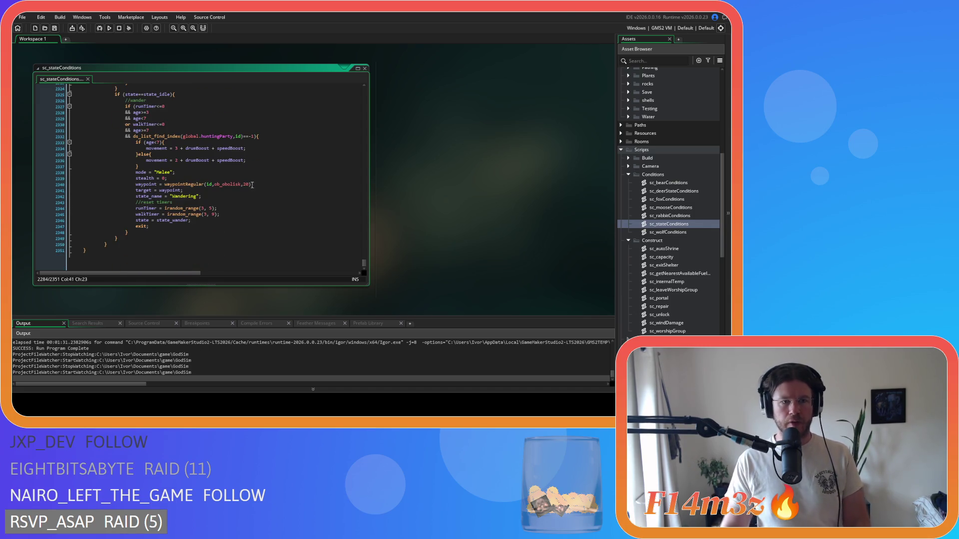
pyautogui.moveTo(364, 266); pyautogui.dragTo(371, 78)
pyautogui.scroll(-10, 307, 183)
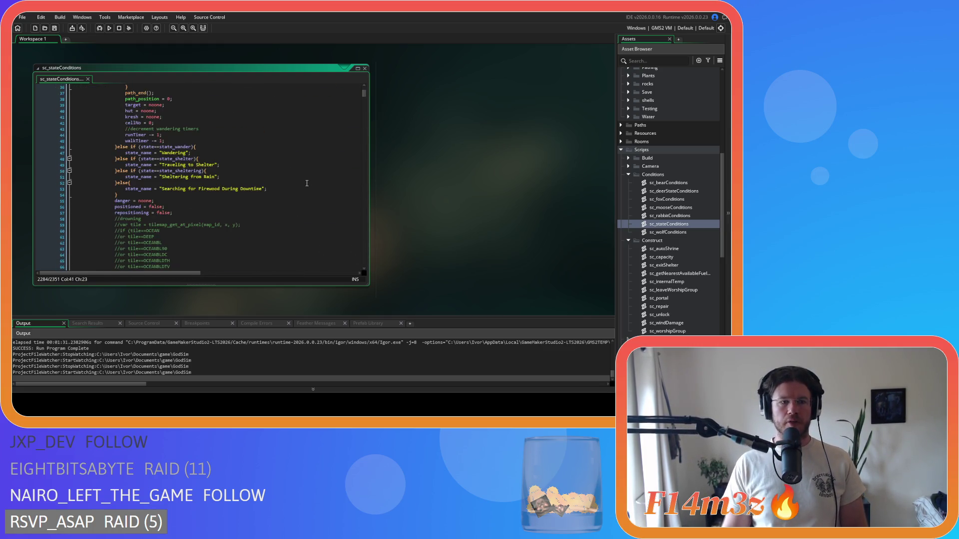
pyautogui.scroll(-20, 306, 183)
pyautogui.click(306, 183)
pyautogui.scroll(-13, 305, 177)
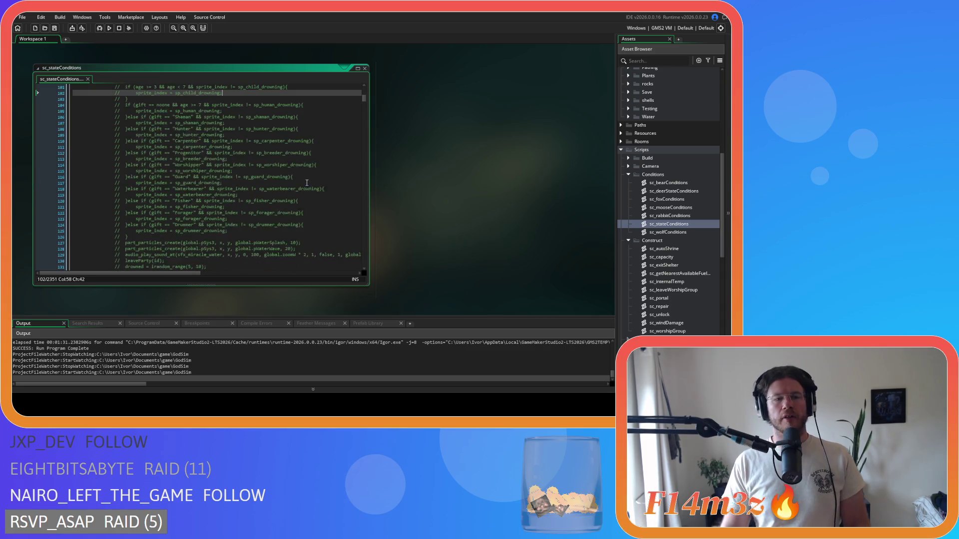
pyautogui.scroll(-20, 305, 175)
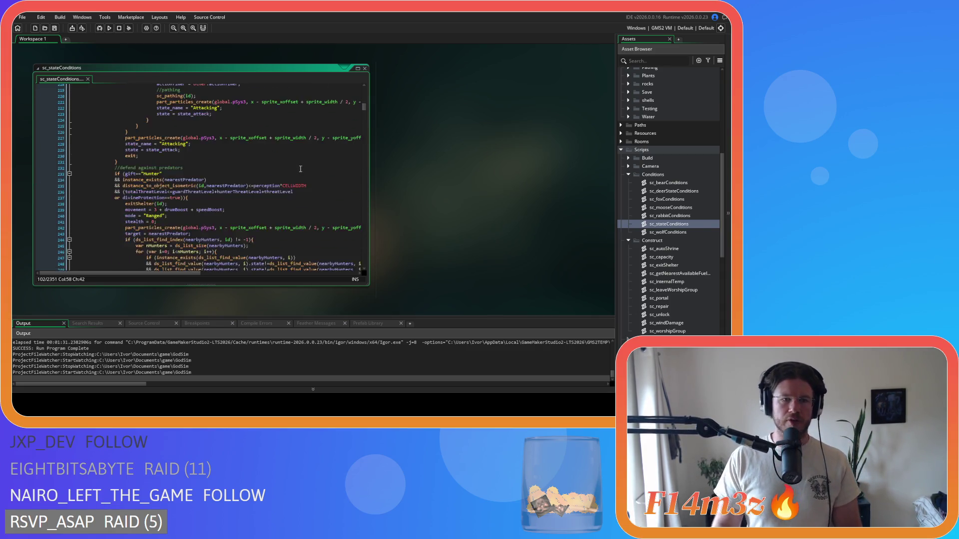
pyautogui.scroll(-20, 293, 155)
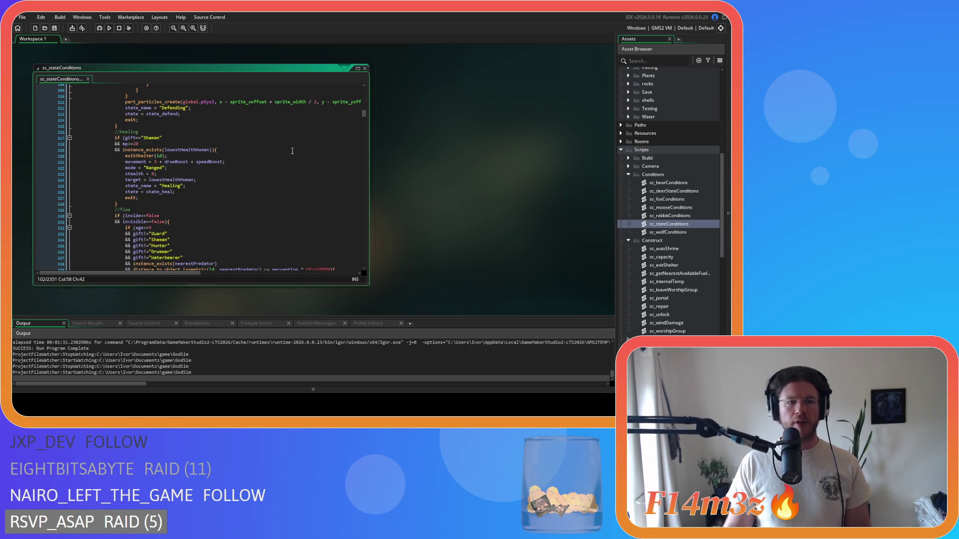
pyautogui.scroll(-20, 292, 151)
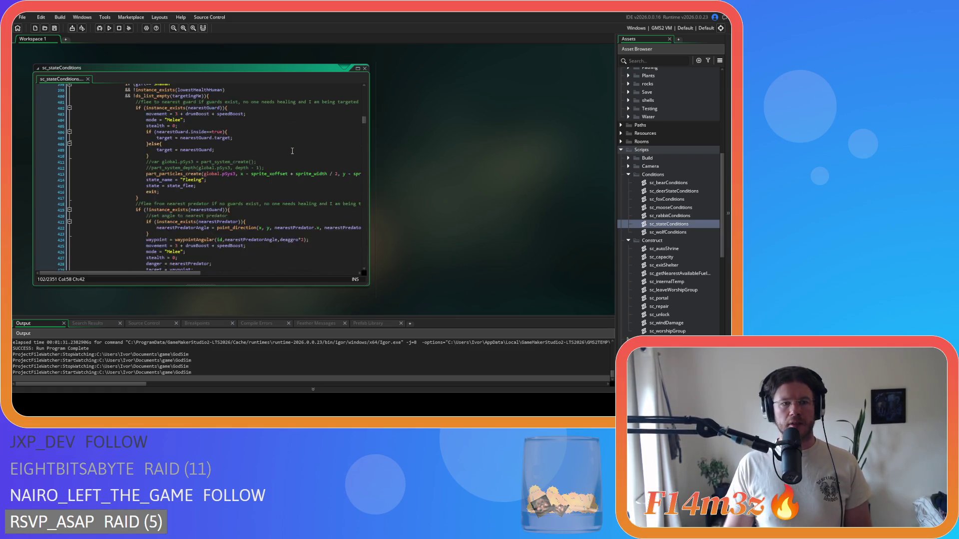
pyautogui.scroll(-18, 292, 150)
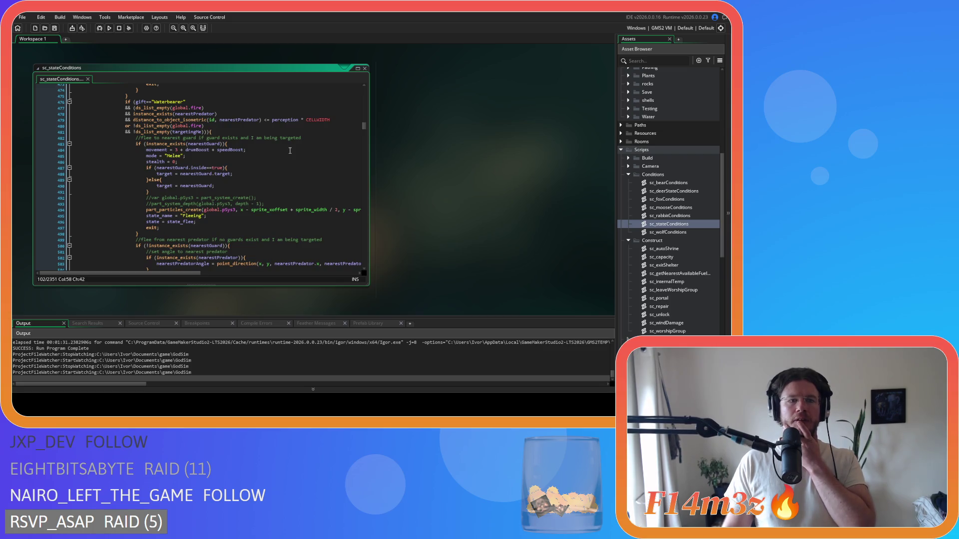
pyautogui.scroll(-20, 290, 151)
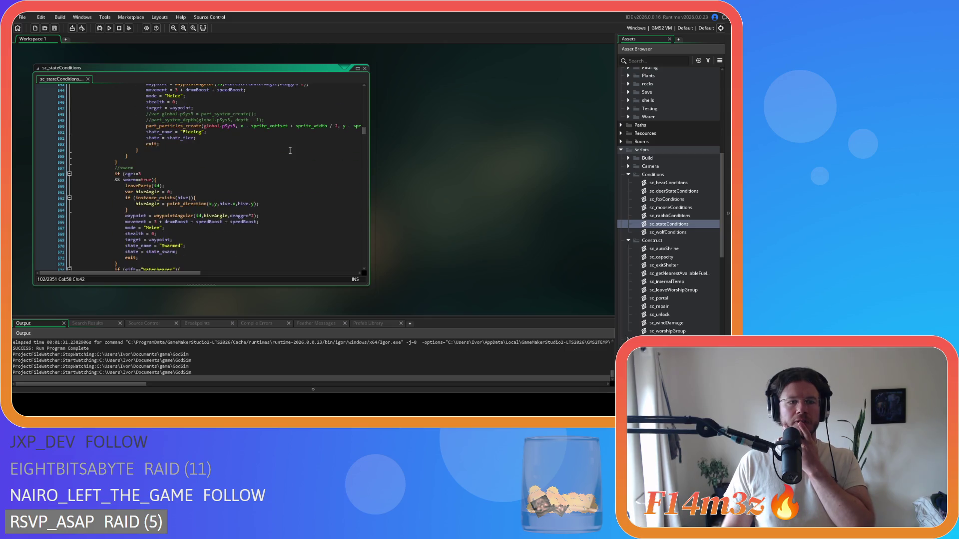
pyautogui.scroll(-10, 289, 150)
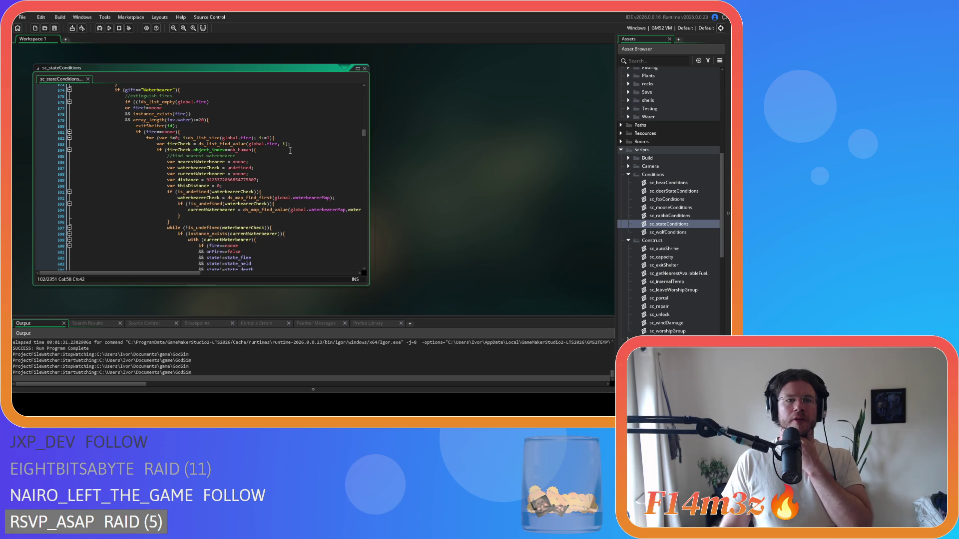
pyautogui.moveTo(178, 126); pyautogui.dragTo(138, 126)
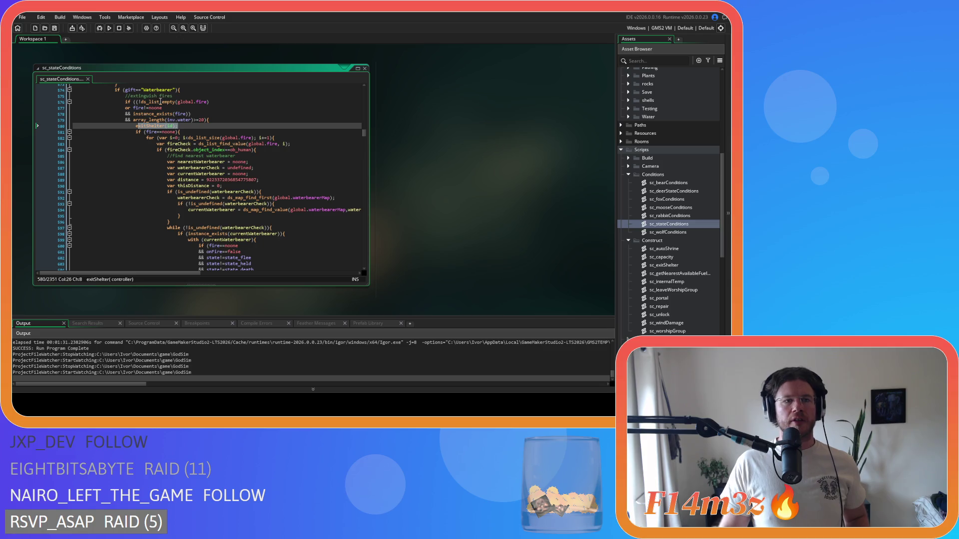
# Step: Delete exitShelter(id); on line 580 of the Waterbearer block, plus its empty line
pyautogui.click(177, 91)
pyautogui.press('Down')
pyautogui.press('Down')
pyautogui.press('Down')
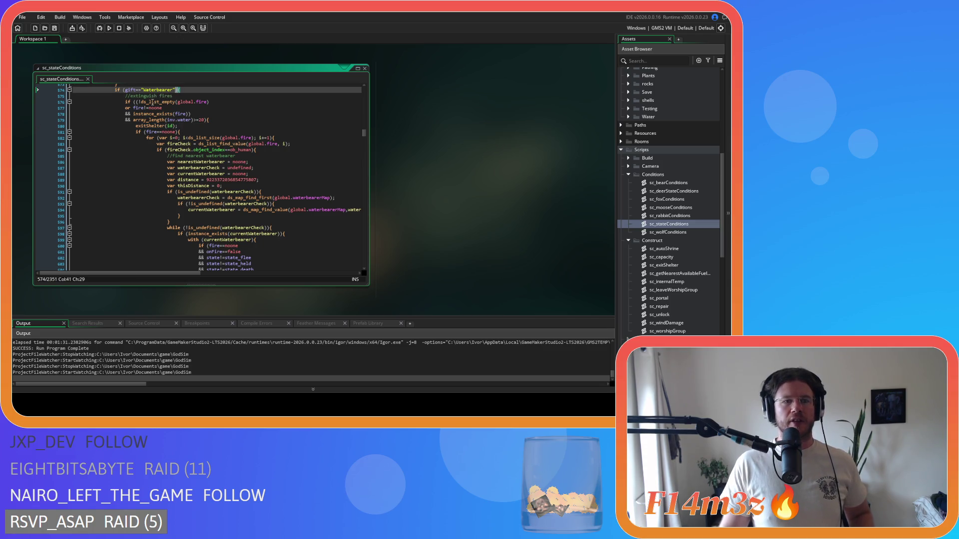
pyautogui.moveTo(178, 126); pyautogui.dragTo(134, 126)
pyautogui.hotkey('ctrl', 'c')
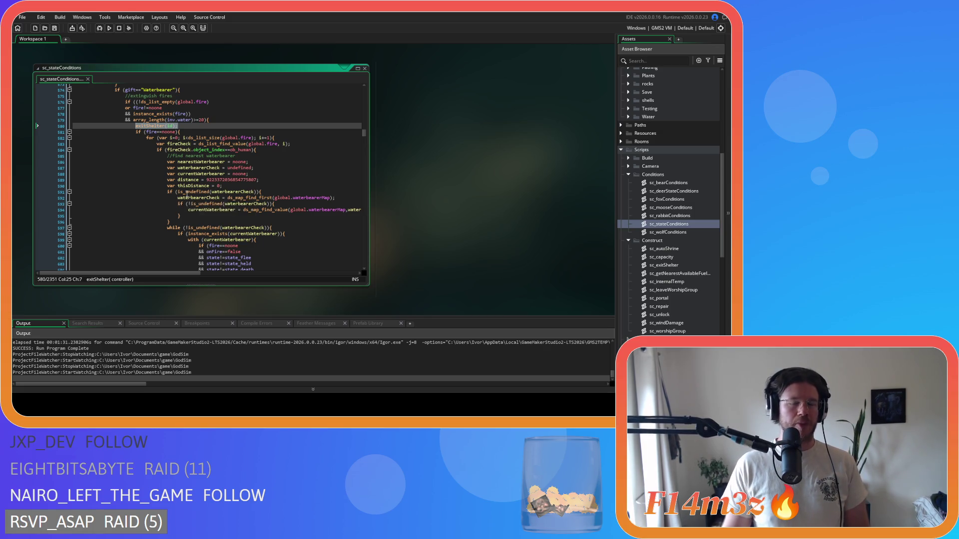
pyautogui.moveTo(186, 194)
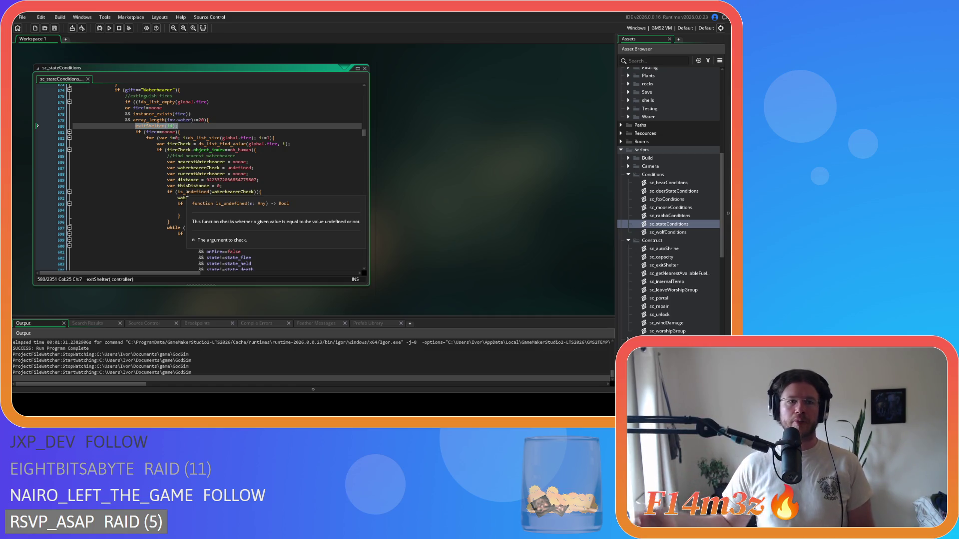
pyautogui.moveTo(172, 136)
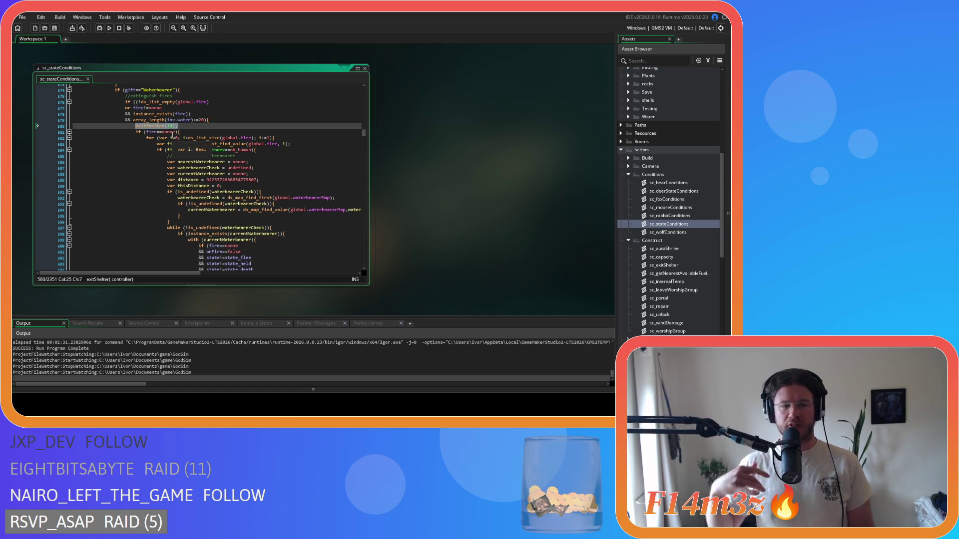
pyautogui.press('Delete')
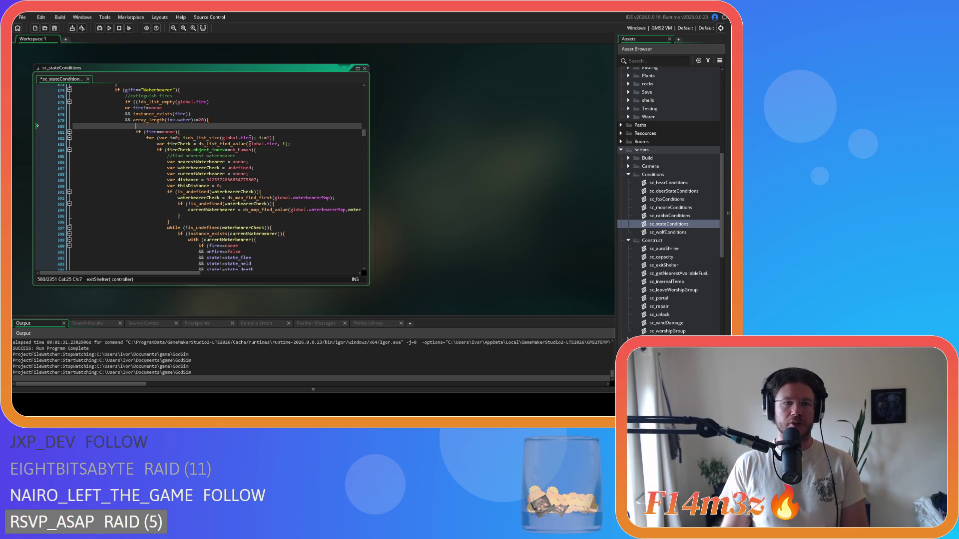
pyautogui.press('BackSpace')
pyautogui.press('BackSpace')
pyautogui.press('BackSpace')
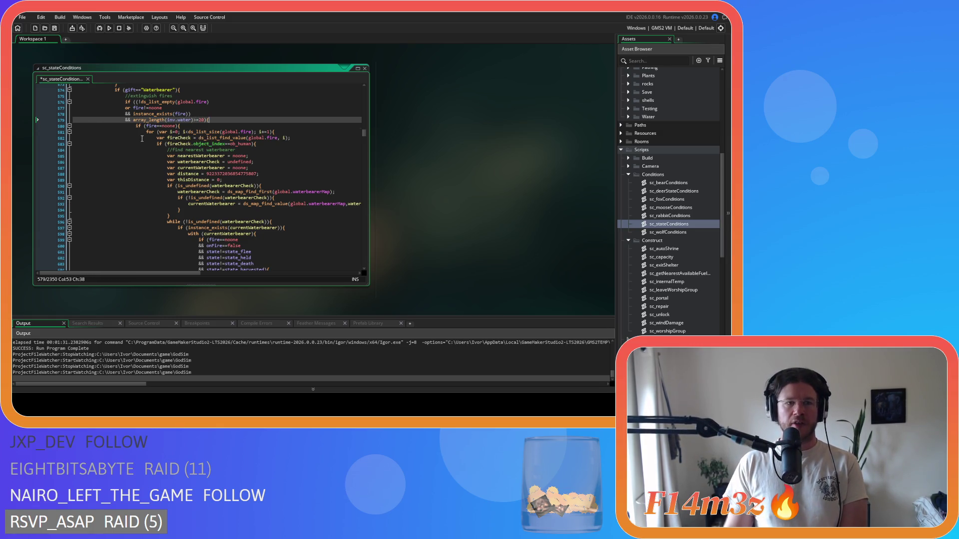
pyautogui.moveTo(216, 140)
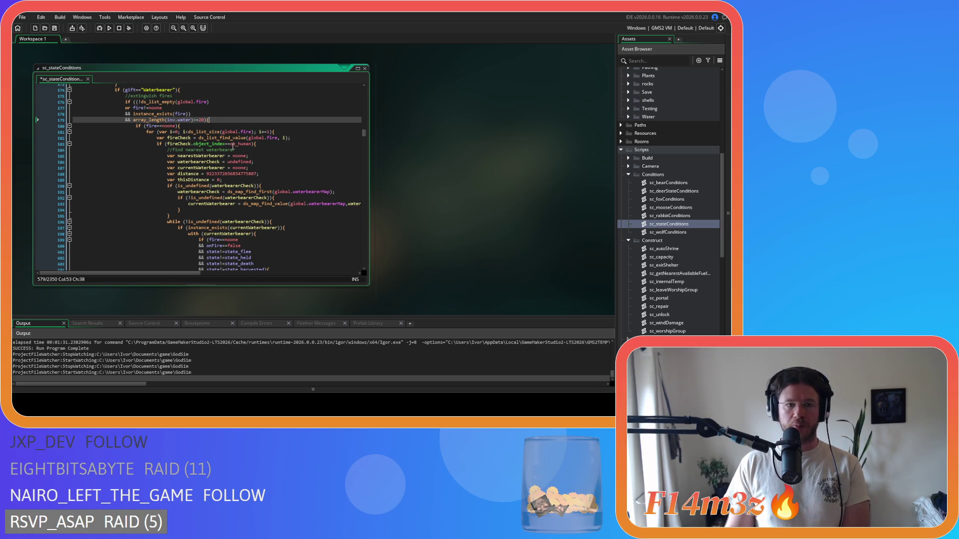
pyautogui.scroll(-12, 233, 145)
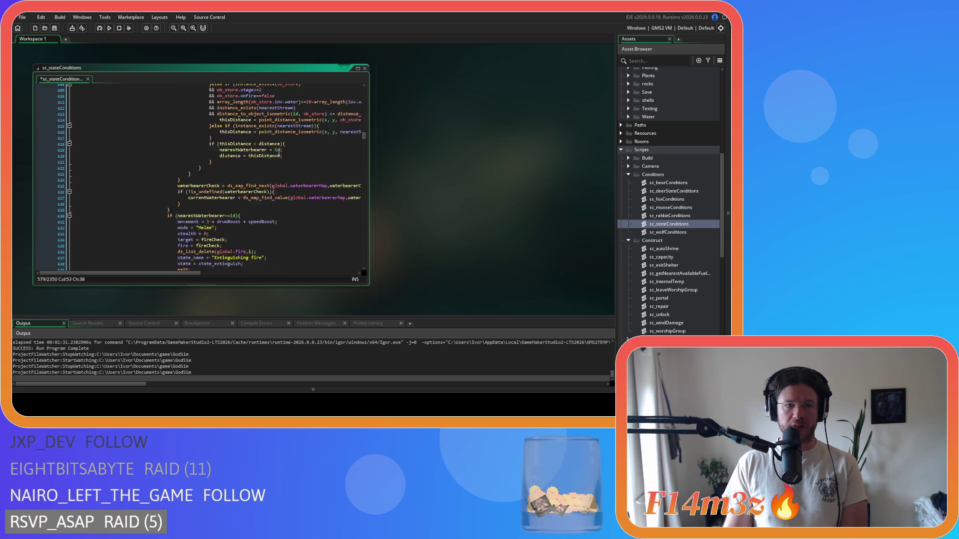
# Step: Insert exitShelter(id) as line 631 in the nearestWaterbearer branch
pyautogui.click(256, 200)
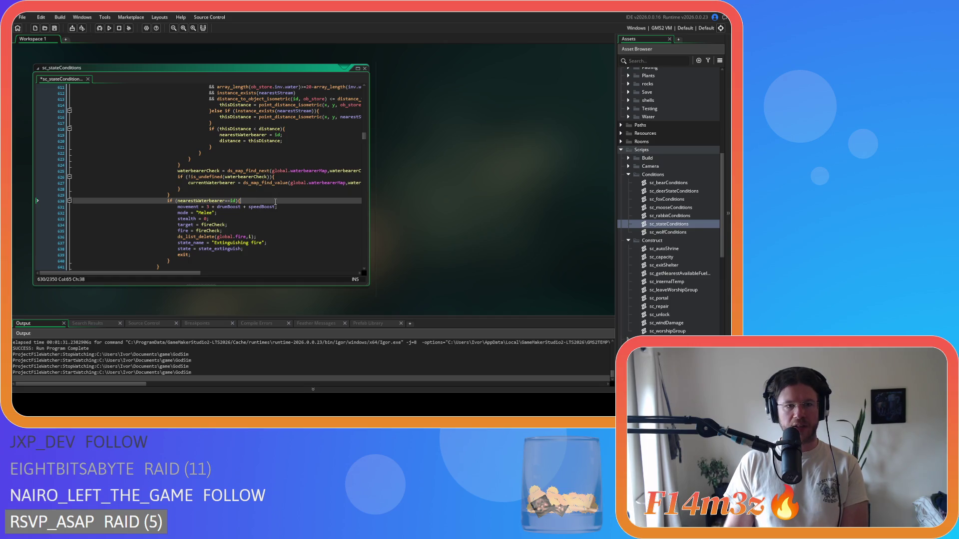
pyautogui.scroll(2, 276, 198)
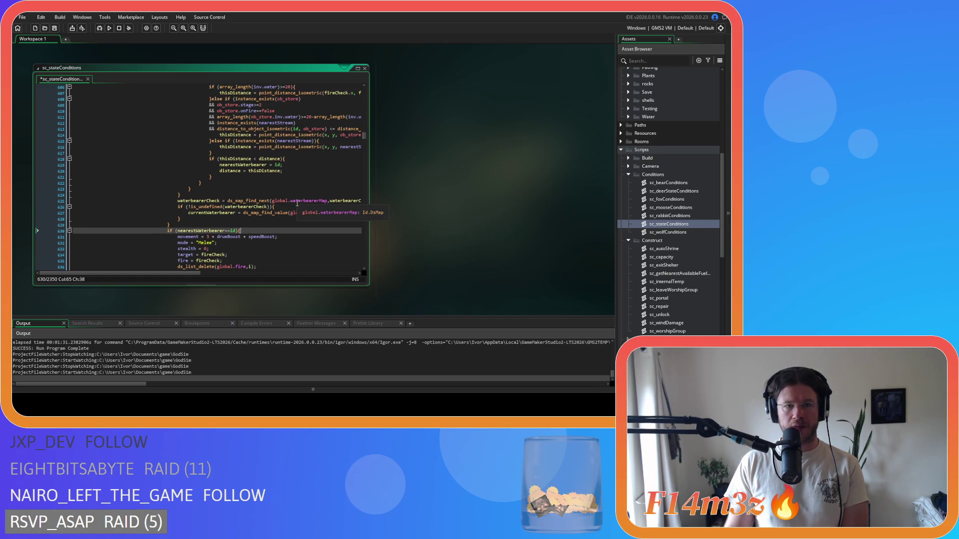
pyautogui.scroll(-4, 296, 202)
pyautogui.press('Return')
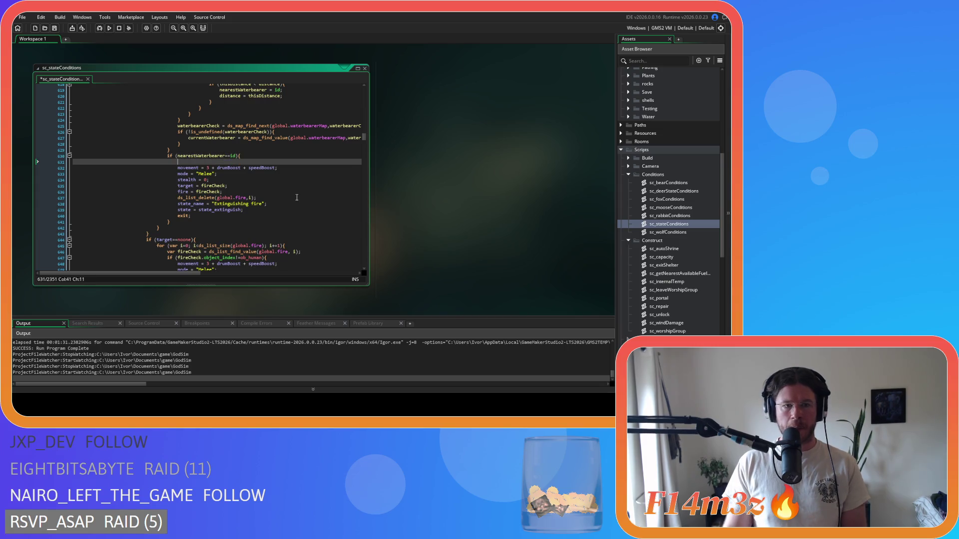
pyautogui.hotkey('ctrl', 'v')
pyautogui.moveTo(180, 155); pyautogui.dragTo(222, 157)
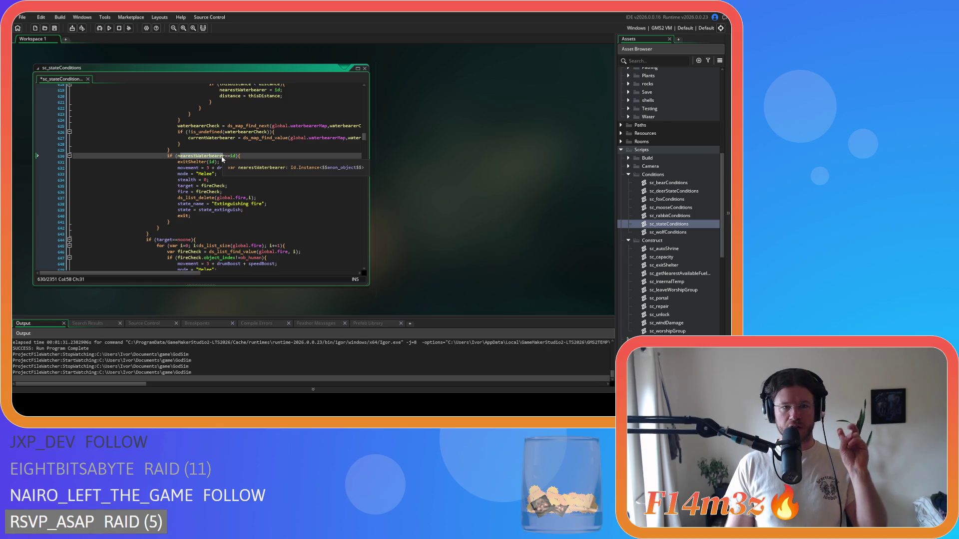
# Step: Insert exitShelter(id) as line 648 in the ob_human branch
pyautogui.press('Down')
pyautogui.press('Down')
pyautogui.press('Down')
pyautogui.scroll(-3, 309, 198)
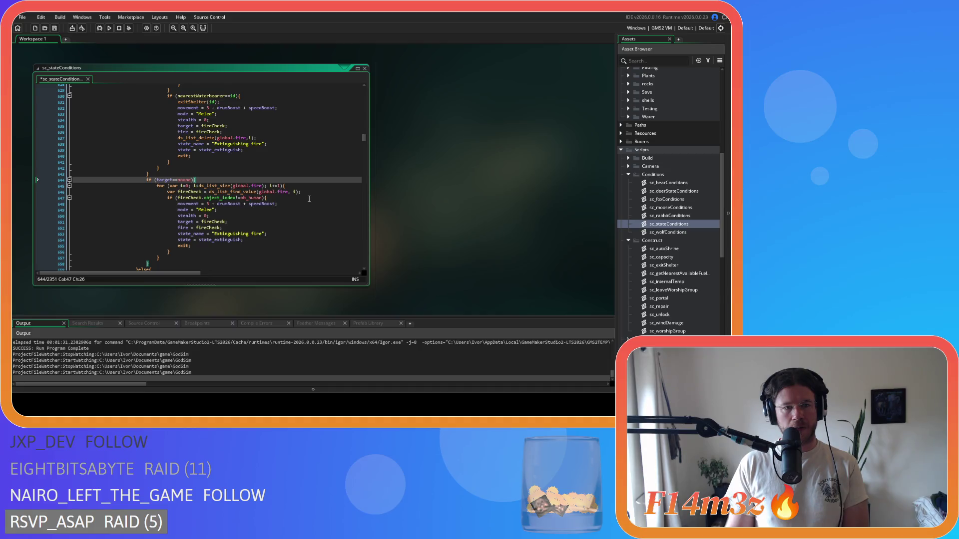
pyautogui.click(277, 198)
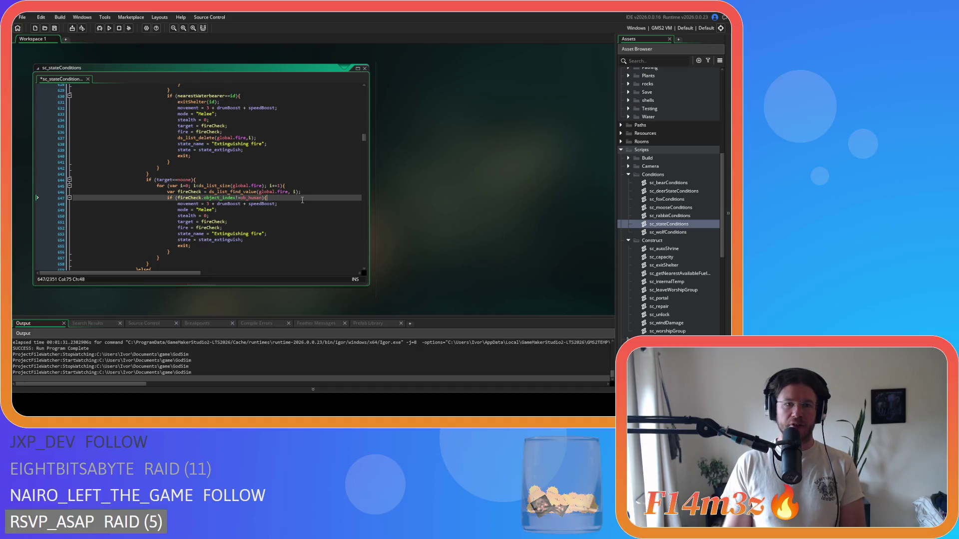
pyautogui.press('Return')
pyautogui.hotkey('ctrl', 'v')
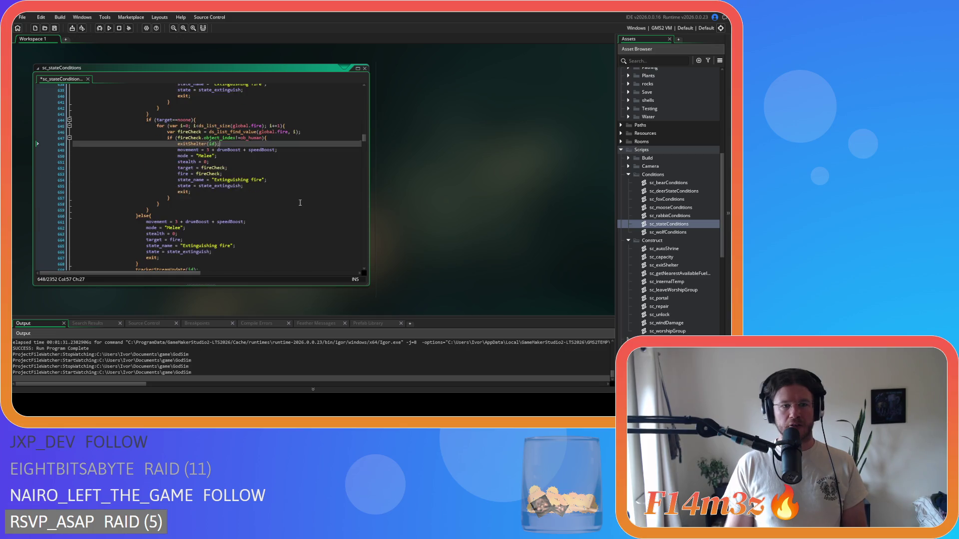
pyautogui.scroll(-5, 300, 202)
# Step: Add exitShelter(id) after the else on line 660 and save sc_stateConditions
pyautogui.click(138, 189)
pyautogui.scroll(20, 230, 209)
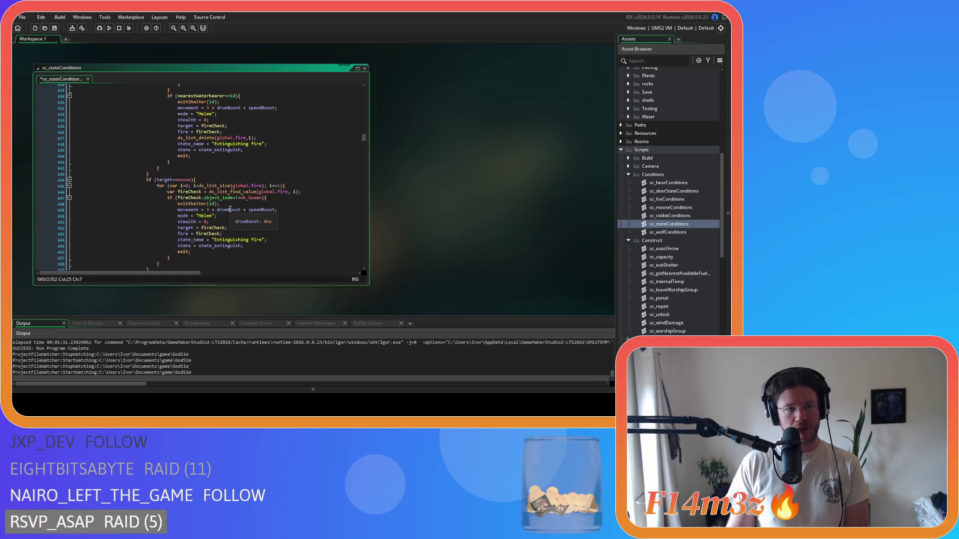
pyautogui.scroll(1, 231, 209)
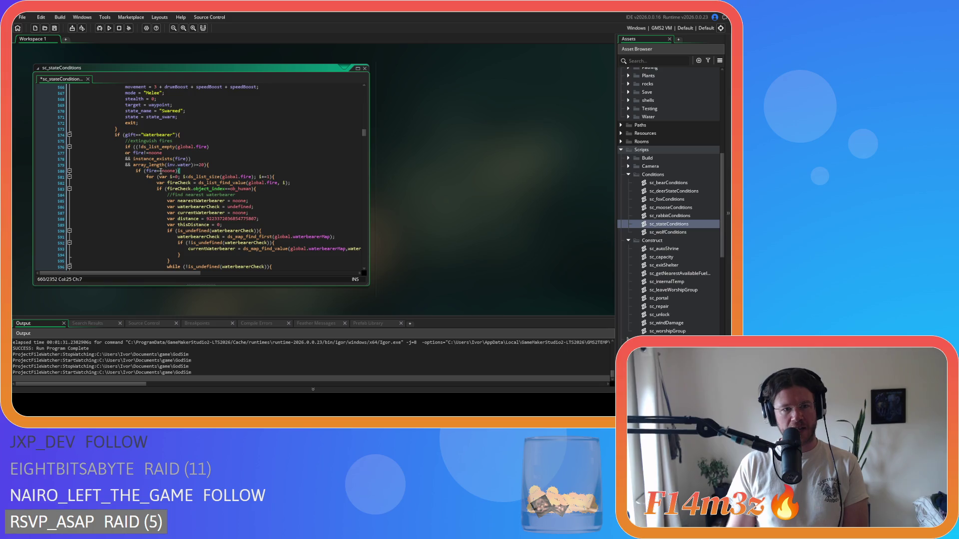
pyautogui.scroll(-20, 155, 168)
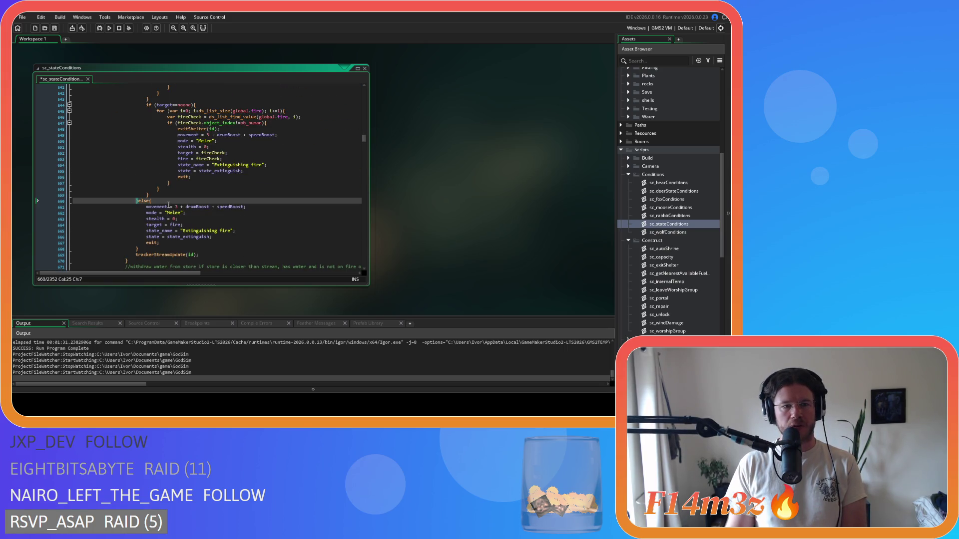
pyautogui.press('Return')
pyautogui.hotkey('ctrl', 'v')
pyautogui.hotkey('ctrl', 's')
# Step: Review the edited waterbearer and ob_human branch bodies and clear the marked else-branch lines
pyautogui.scroll(7, 228, 204)
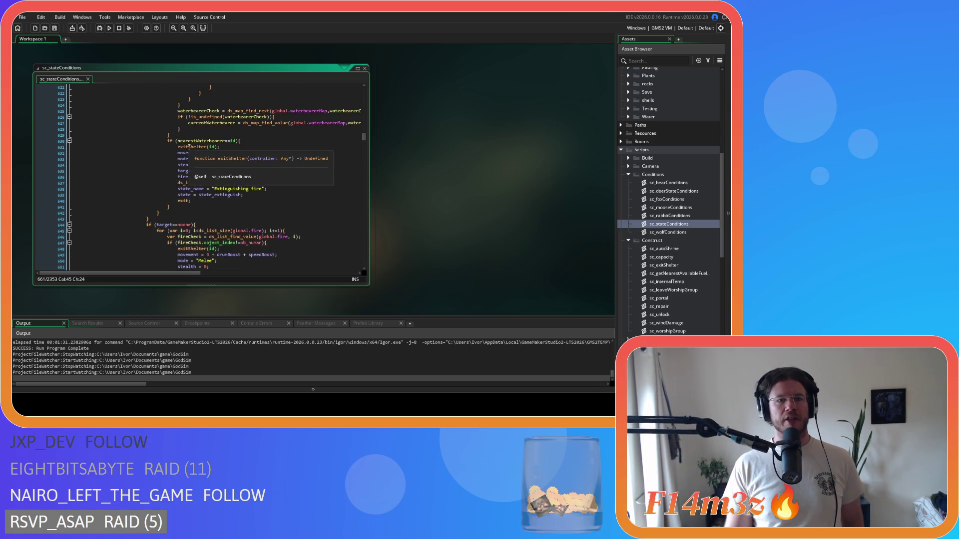
pyautogui.moveTo(183, 146)
pyautogui.mouseDown()
pyautogui.moveTo(228, 183)
pyautogui.moveTo(230, 202)
pyautogui.mouseUp()
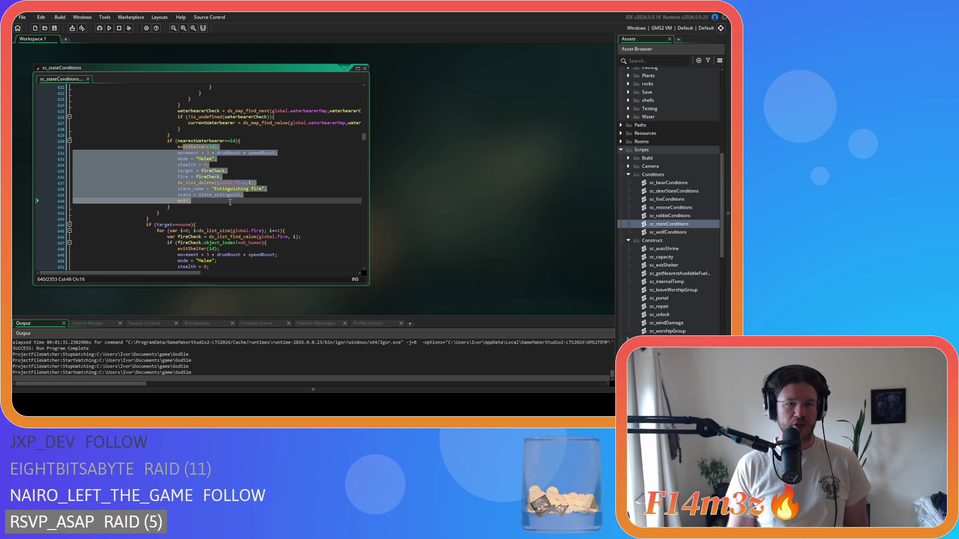
pyautogui.scroll(-3, 229, 202)
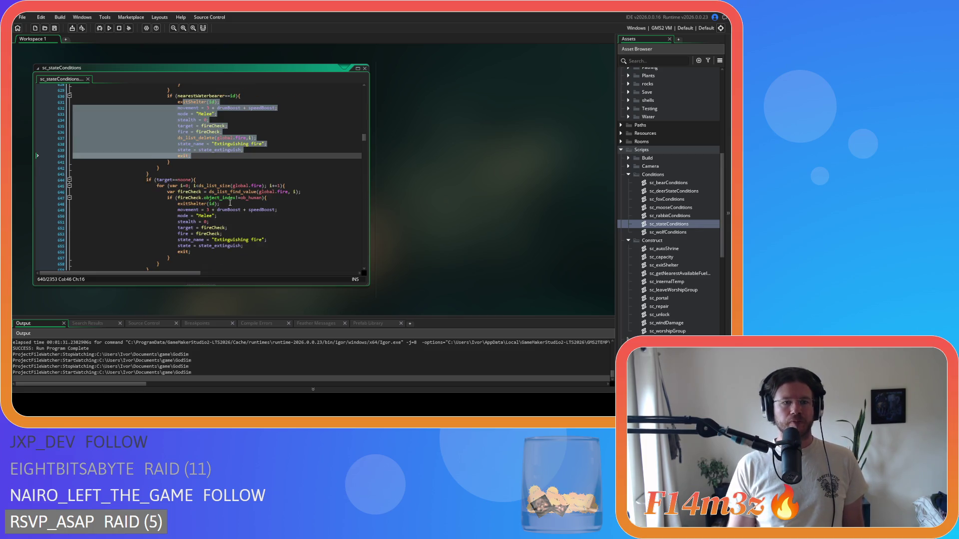
pyautogui.scroll(-1, 230, 202)
pyautogui.moveTo(168, 194)
pyautogui.mouseDown()
pyautogui.moveTo(215, 200)
pyautogui.moveTo(236, 231)
pyautogui.moveTo(222, 239)
pyautogui.moveTo(190, 188)
pyautogui.mouseUp()
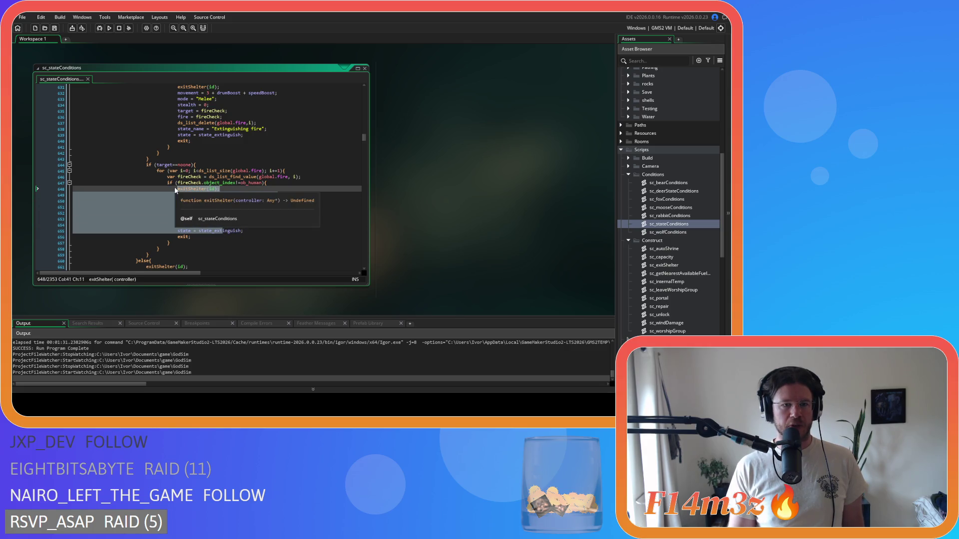
pyautogui.scroll(-2, 208, 210)
pyautogui.scroll(-2, 209, 210)
pyautogui.moveTo(181, 234); pyautogui.dragTo(151, 207)
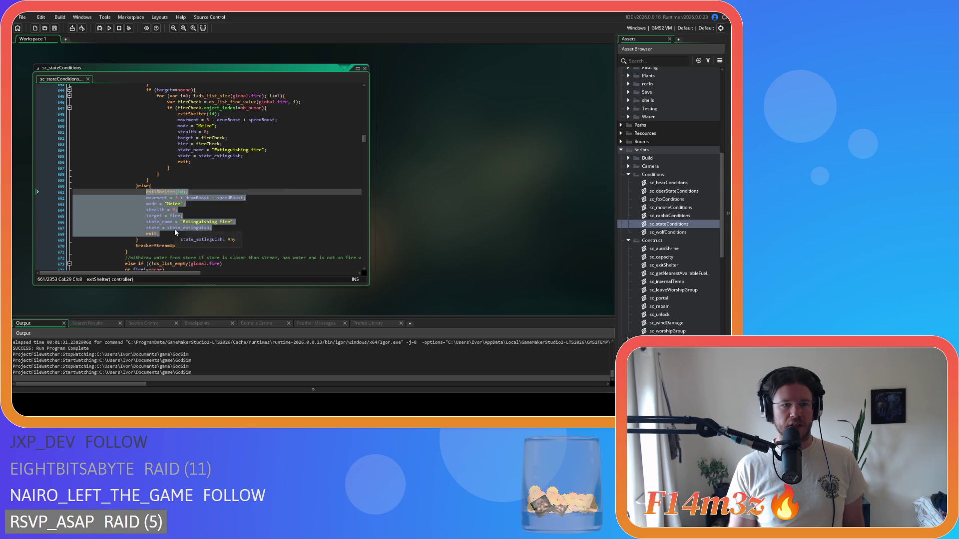
pyautogui.click(171, 233)
pyautogui.moveTo(159, 246)
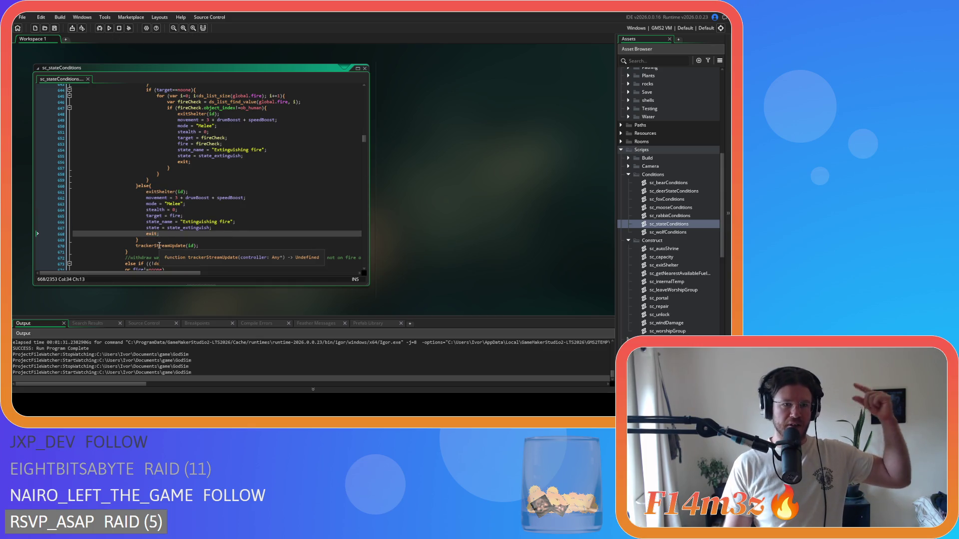
pyautogui.click(205, 204)
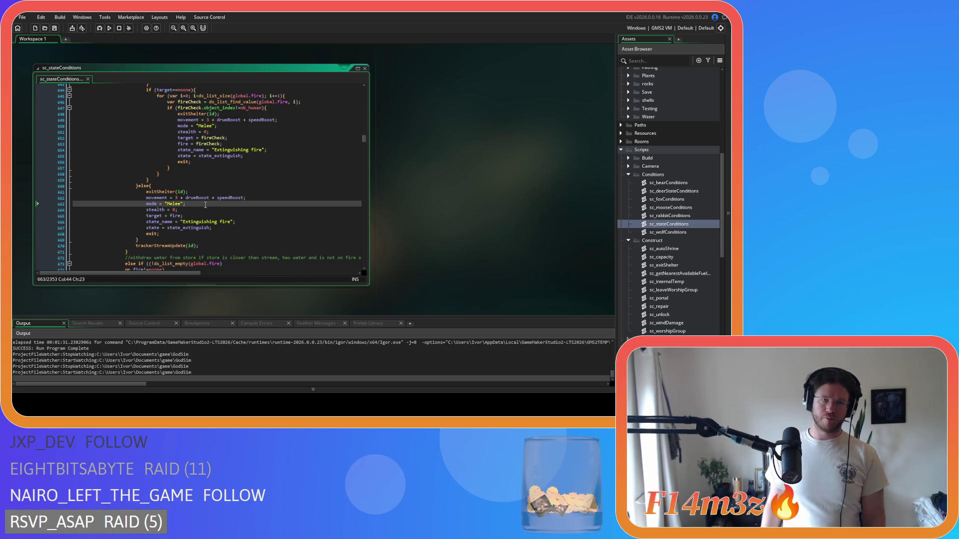
pyautogui.scroll(20, 205, 204)
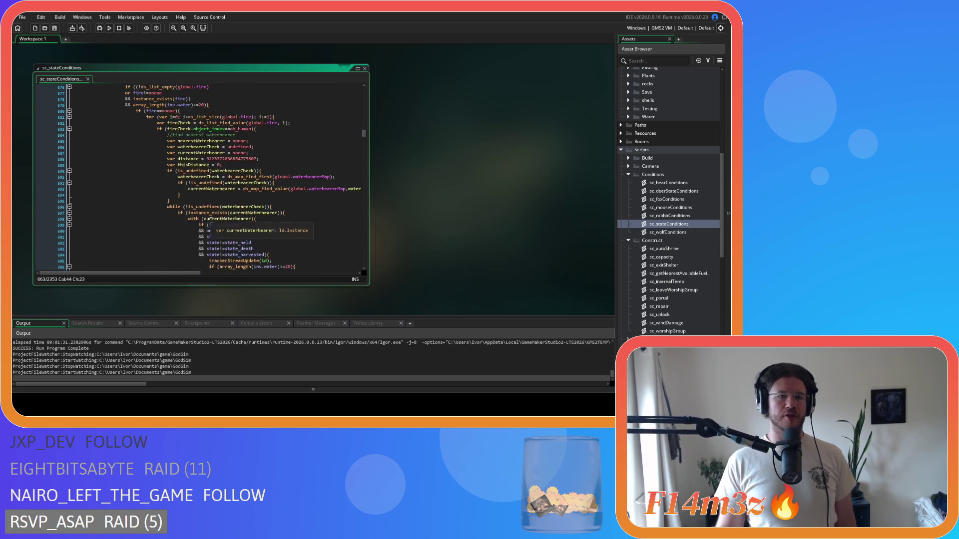
# Step: Close the sc_stateConditions code window from the workspace menu
pyautogui.moveTo(211, 220)
pyautogui.scroll(1, 210, 220)
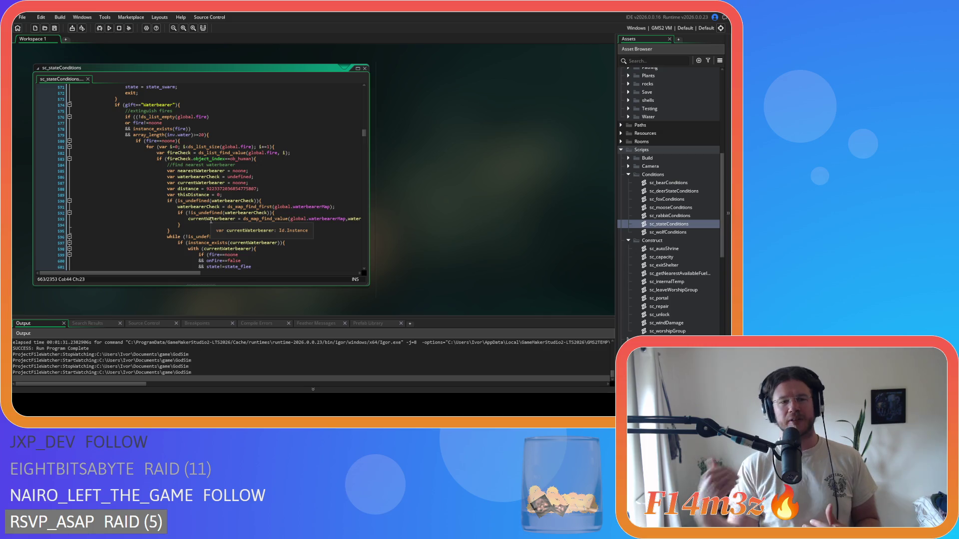
pyautogui.click(195, 152)
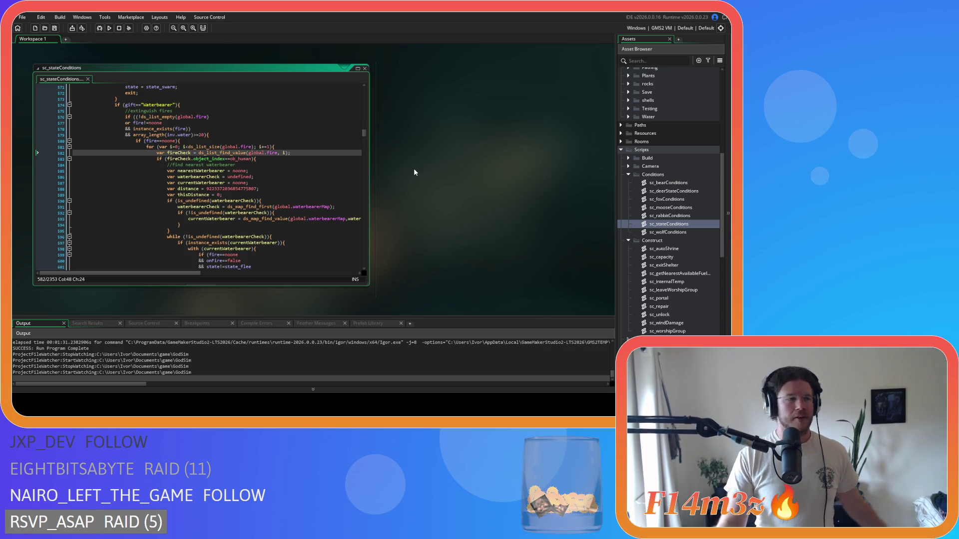
pyautogui.rightClick(459, 137)
pyautogui.moveTo(480, 147)
pyautogui.click(511, 166)
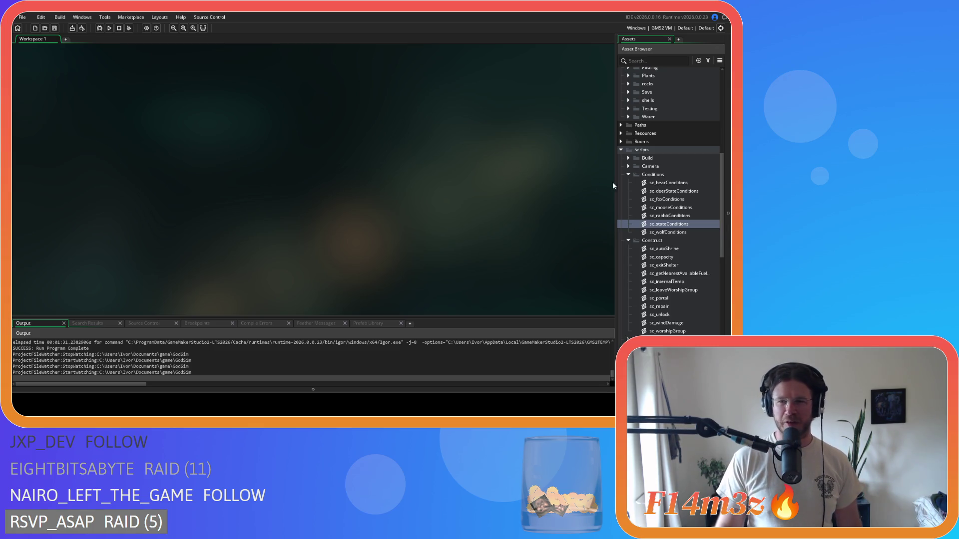
# Step: Collapse the Conditions, Construct, Interupts, Scripts, Human, Animal and Objects asset folders
pyautogui.click(628, 176)
pyautogui.click(628, 183)
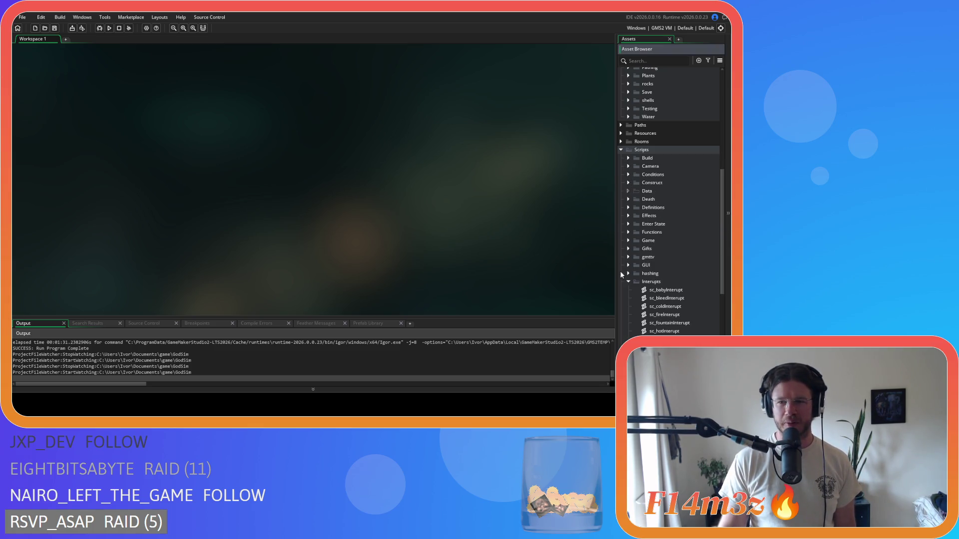
pyautogui.click(628, 283)
pyautogui.click(620, 149)
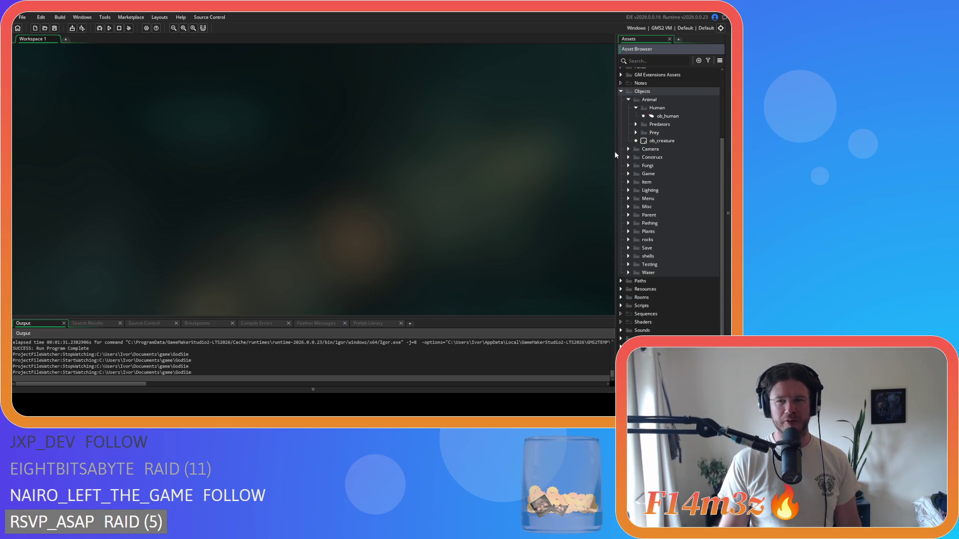
pyautogui.click(635, 108)
pyautogui.click(628, 99)
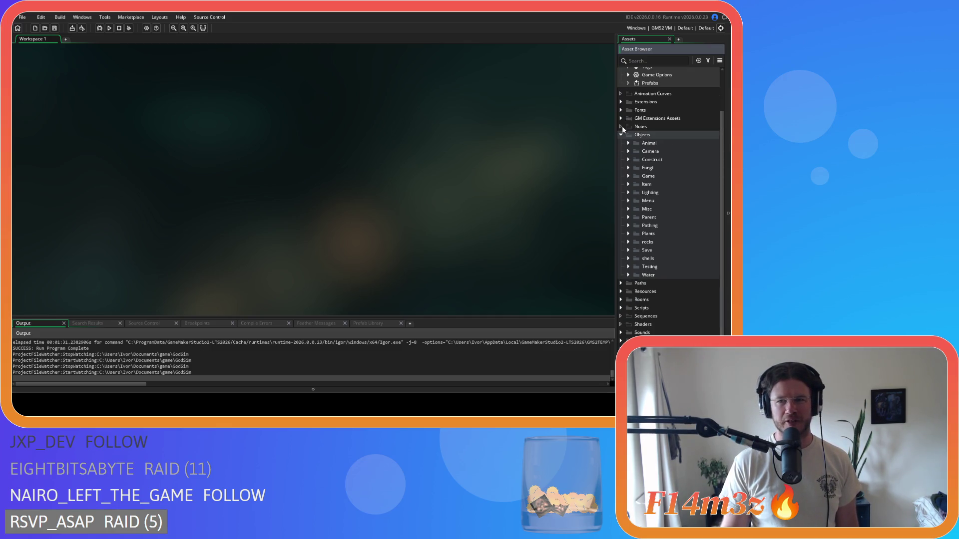
pyautogui.click(622, 125)
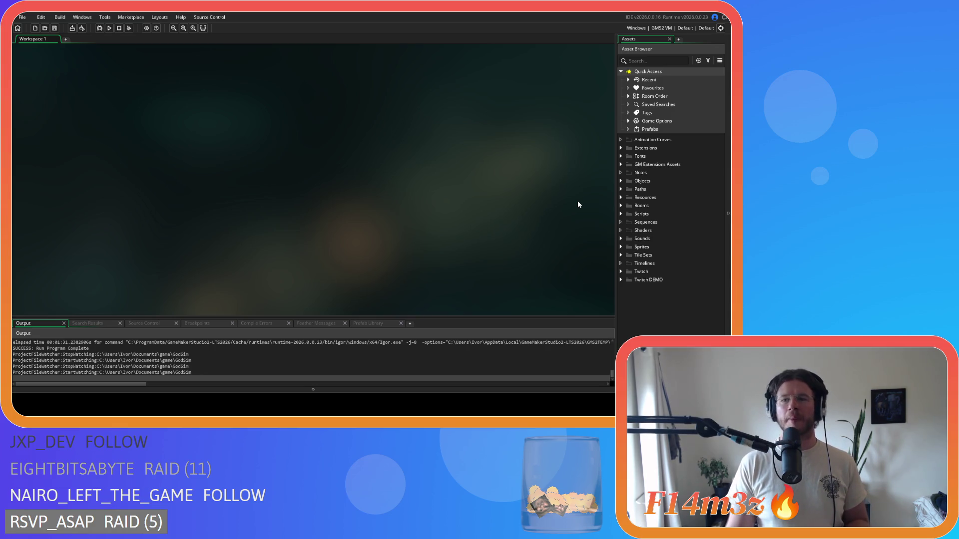
# Step: Expand Scripts > Conditions and open sc_stateConditions
pyautogui.click(621, 181)
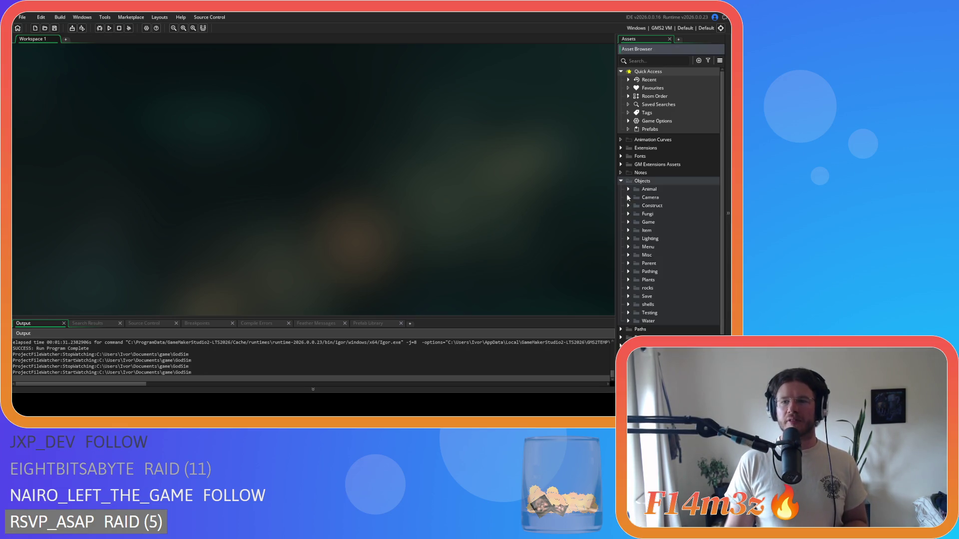
pyautogui.click(621, 182)
pyautogui.click(621, 214)
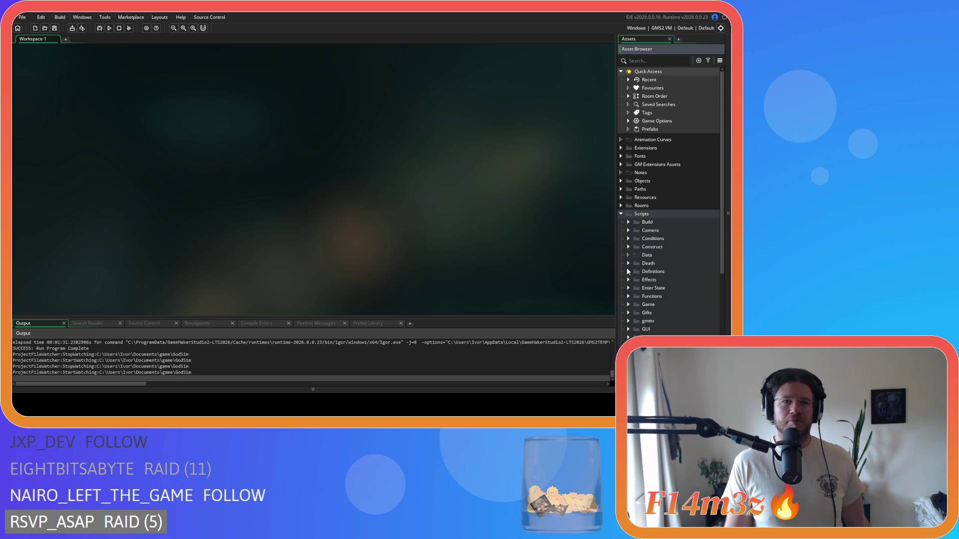
pyautogui.click(632, 239)
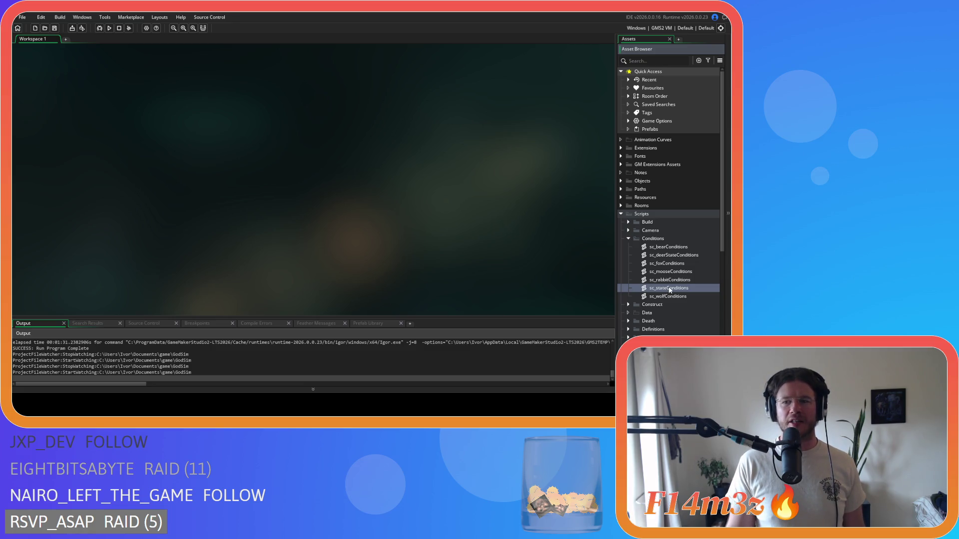
pyautogui.doubleClick(669, 289)
# Step: Search sc_stateConditions for state_firewood and step through the matches
pyautogui.click(294, 178)
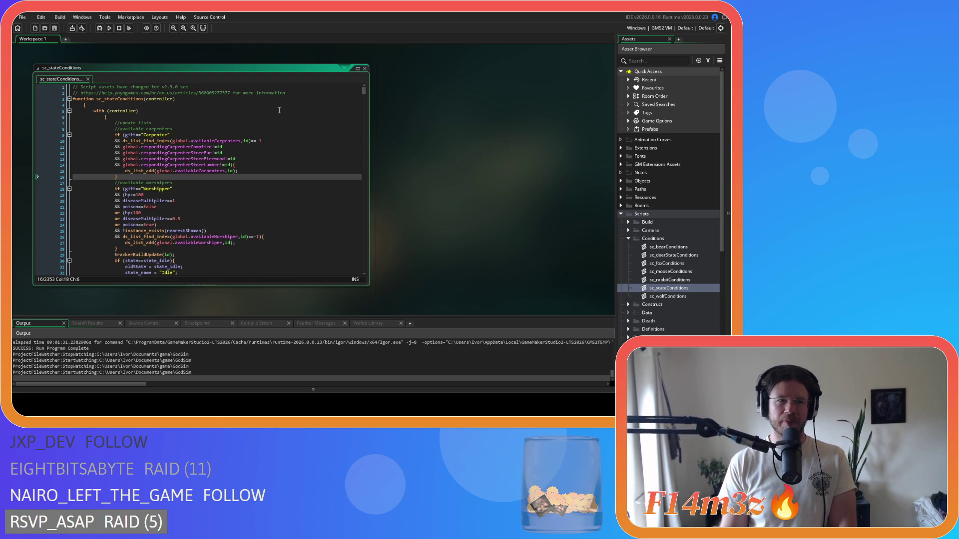
pyautogui.moveTo(364, 95); pyautogui.dragTo(365, 178)
pyautogui.click(309, 153)
pyautogui.hotkey('ctrl', 'f')
pyautogui.write('st')
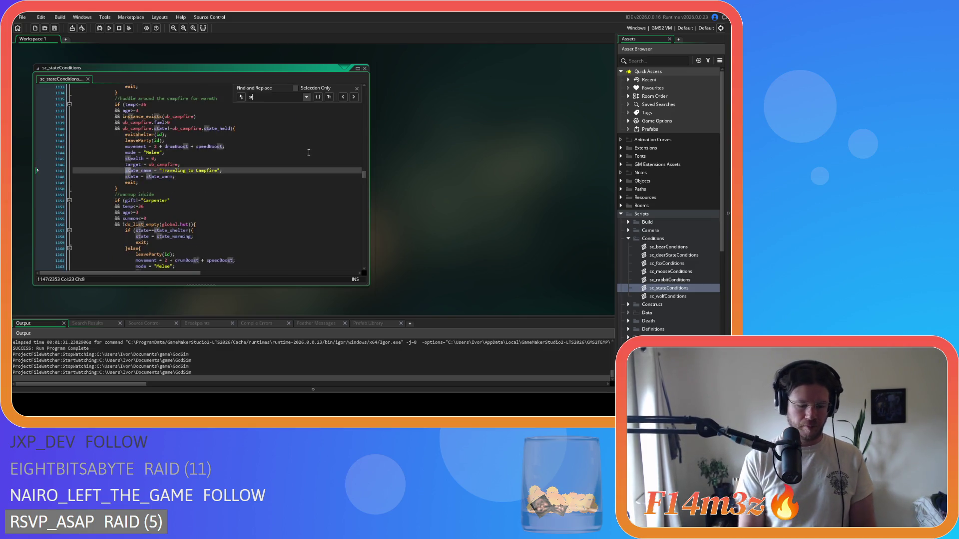
pyautogui.write('ate_firewood')
pyautogui.scroll(8, 295, 155)
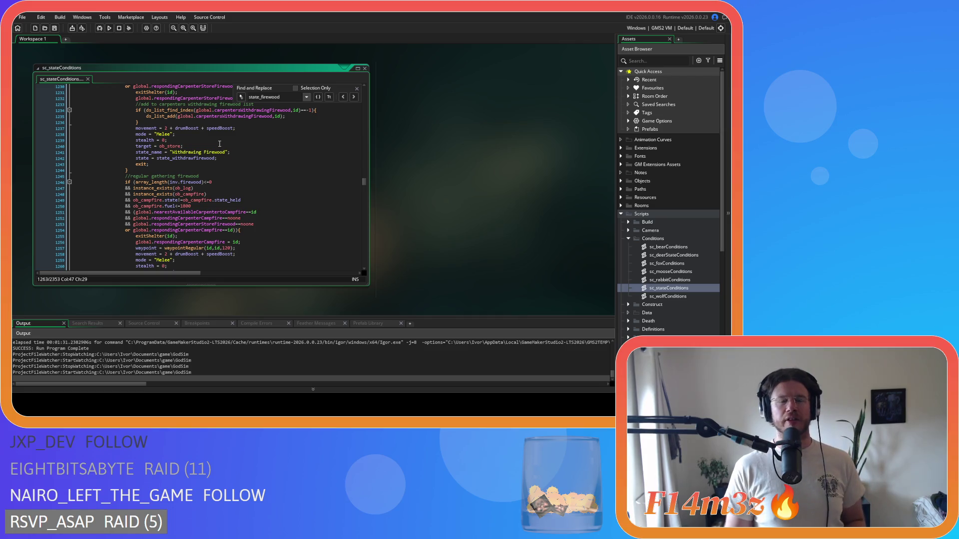
pyautogui.scroll(2, 219, 144)
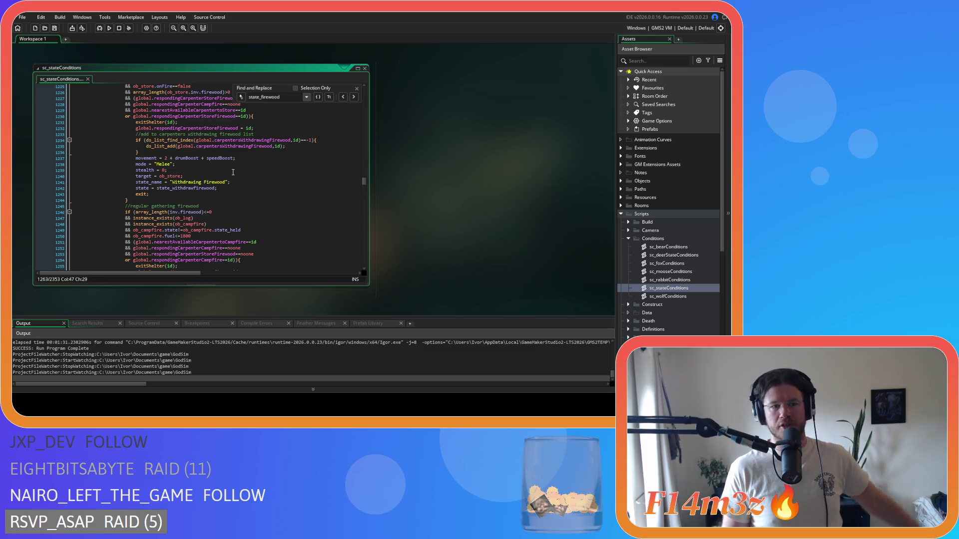
pyautogui.press('Return')
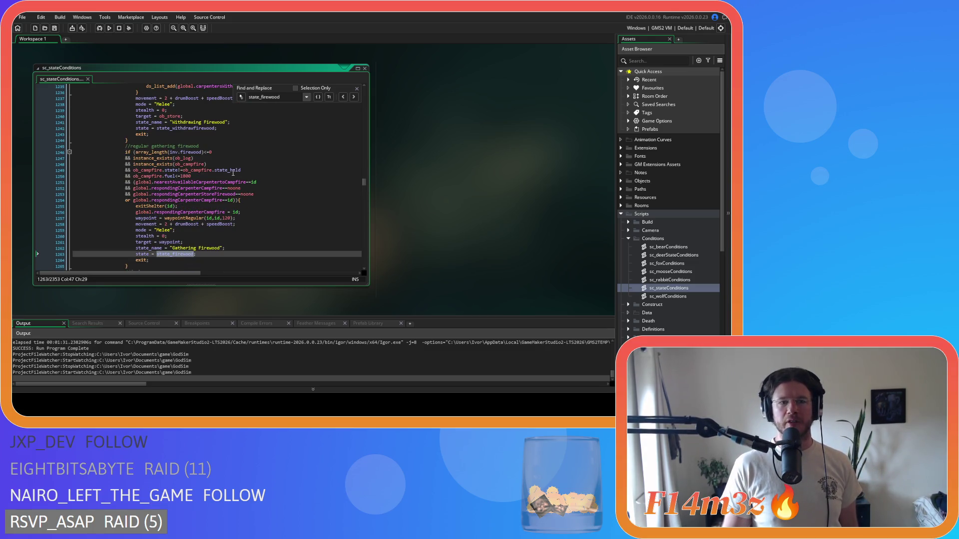
pyautogui.scroll(-2, 233, 172)
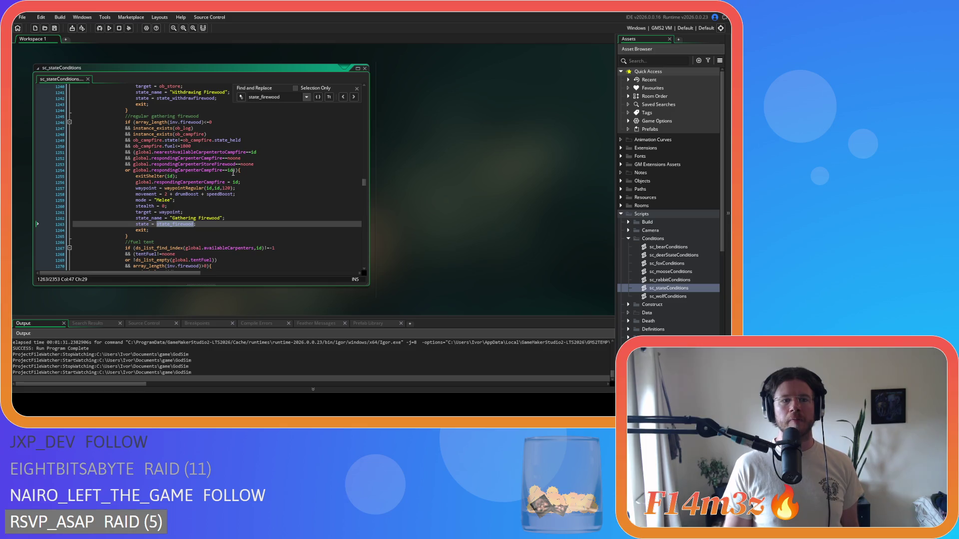
# Step: Narrow the search to state_firewoodDowntime and scroll up to the firewood downtime block
pyautogui.moveTo(242, 170)
pyautogui.mouseDown()
pyautogui.moveTo(150, 120)
pyautogui.moveTo(202, 160)
pyautogui.moveTo(189, 125)
pyautogui.moveTo(210, 160)
pyautogui.moveTo(199, 122)
pyautogui.moveTo(260, 172)
pyautogui.mouseUp()
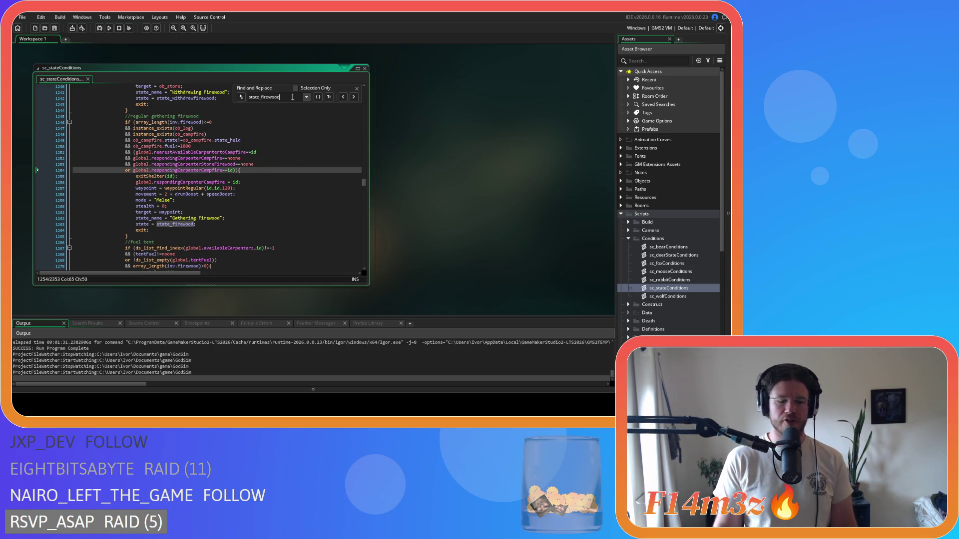
pyautogui.write('Downtime')
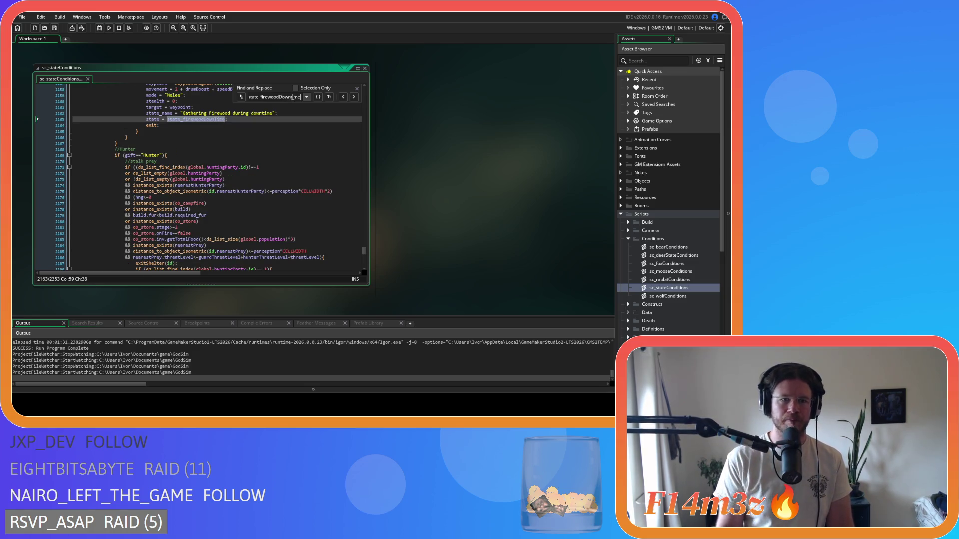
pyautogui.scroll(5, 254, 163)
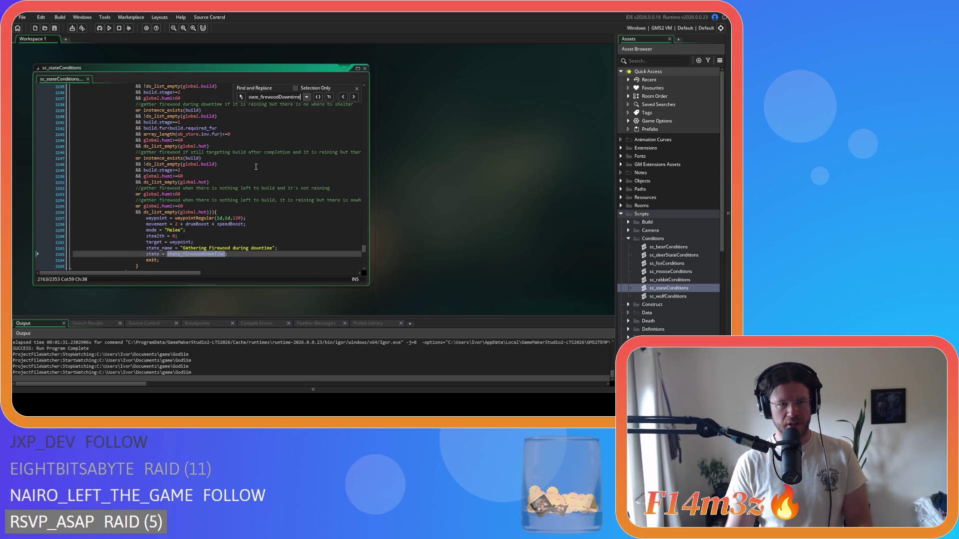
pyautogui.scroll(5, 231, 180)
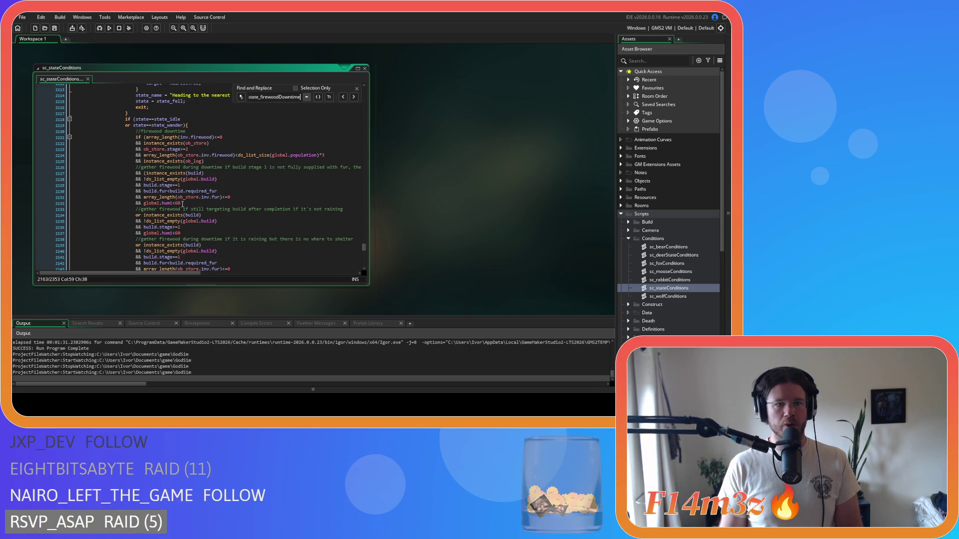
pyautogui.moveTo(177, 197); pyautogui.dragTo(184, 204)
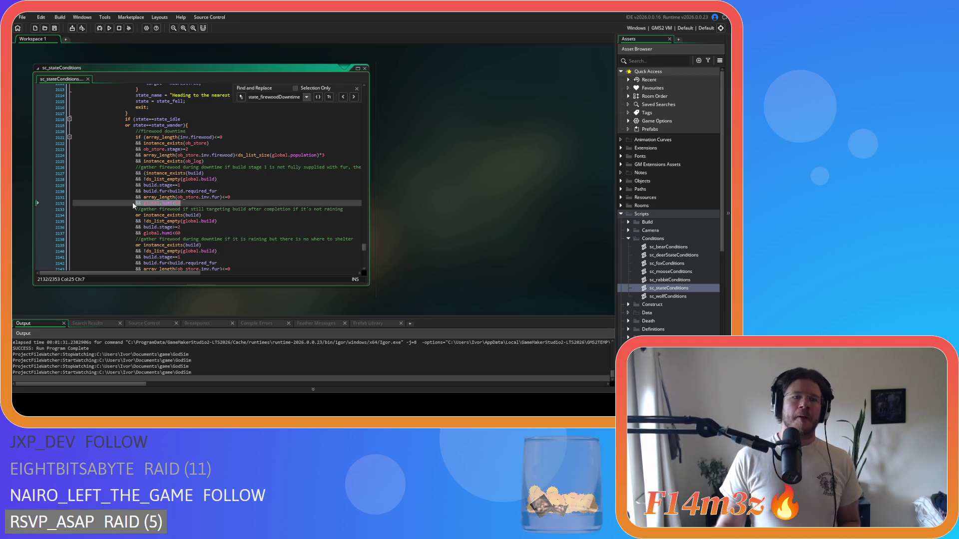
pyautogui.scroll(-3, 133, 202)
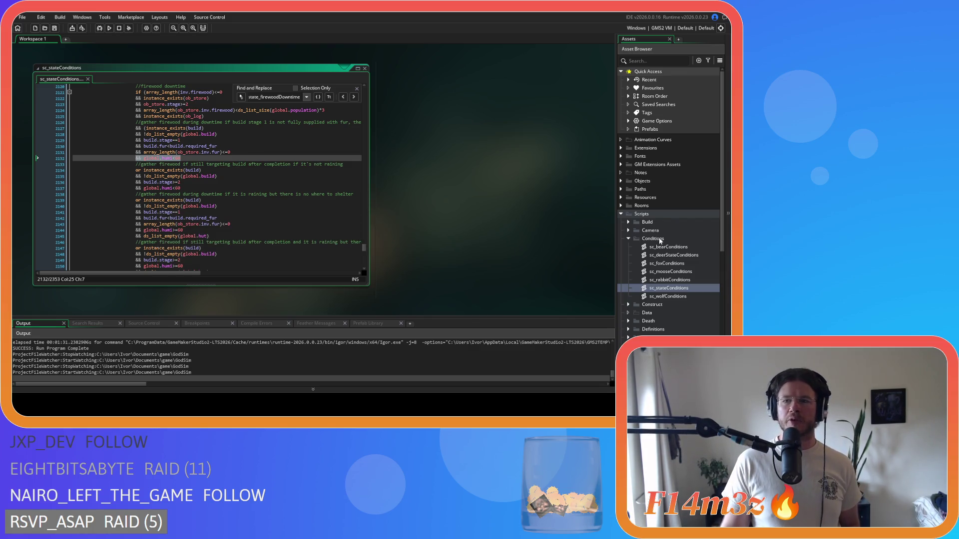
# Step: Open the ob_human object from Objects > Animal > Human
pyautogui.click(621, 181)
pyautogui.click(628, 189)
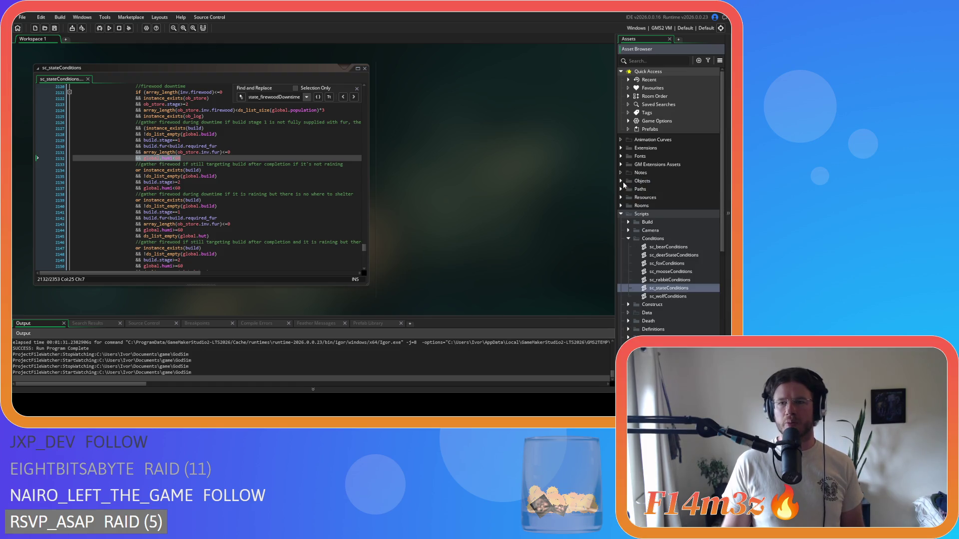
pyautogui.click(635, 197)
pyautogui.doubleClick(667, 206)
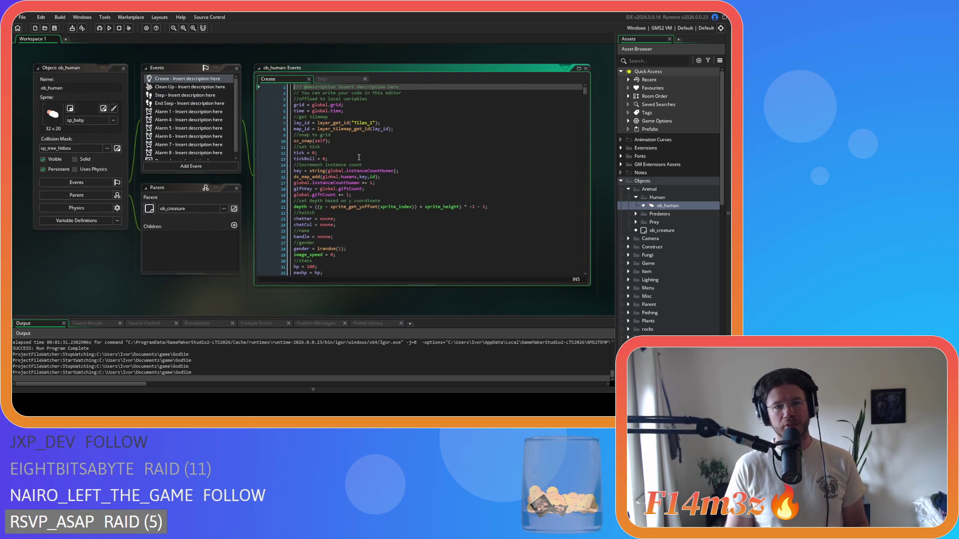
# Step: Find state_firewoodD in ob_human's Create event and close the search
pyautogui.hotkey('ctrl', 'f')
pyautogui.write('state')
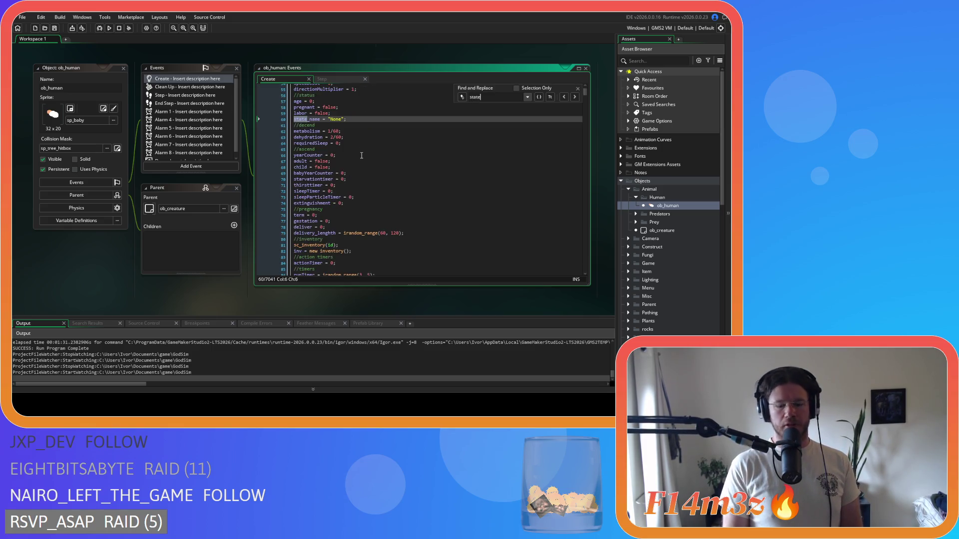
pyautogui.write('_firewoodD')
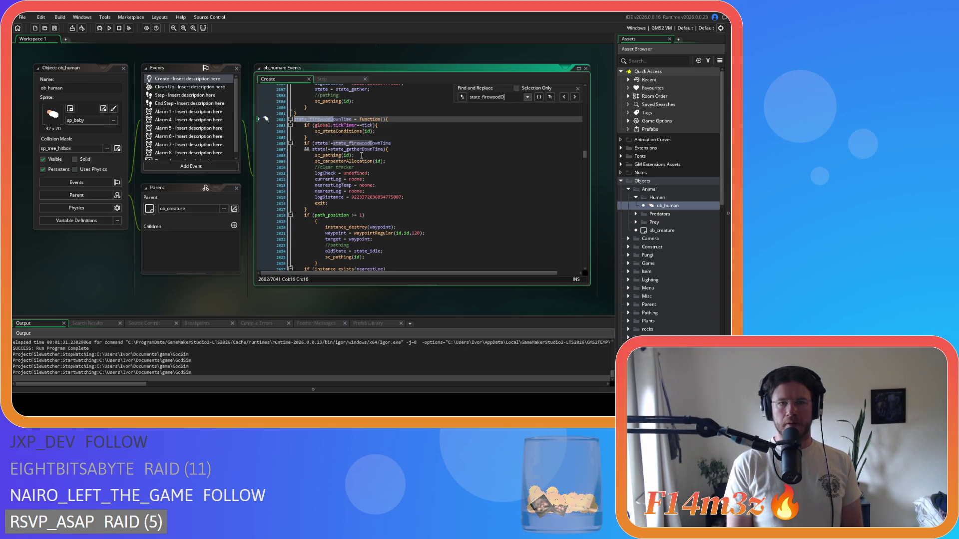
pyautogui.click(452, 149)
pyautogui.scroll(-3, 453, 150)
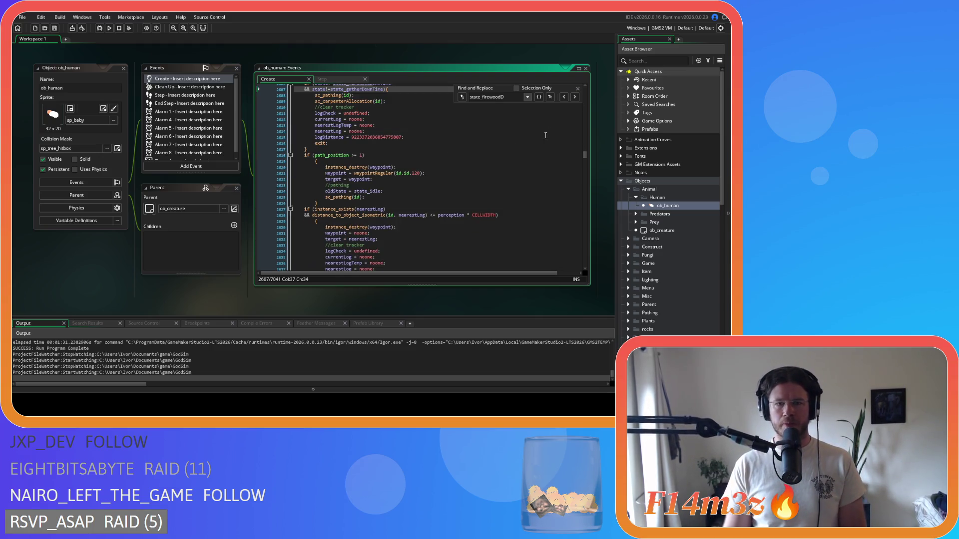
pyautogui.click(578, 90)
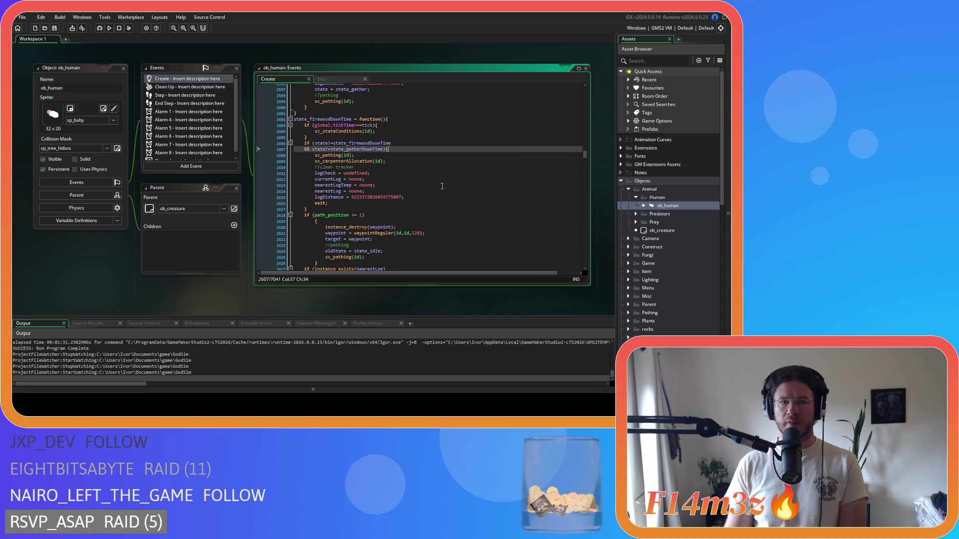
# Step: Join the braces onto the path_position and nearestLog conditions and dedent their bodies
pyautogui.click(315, 176)
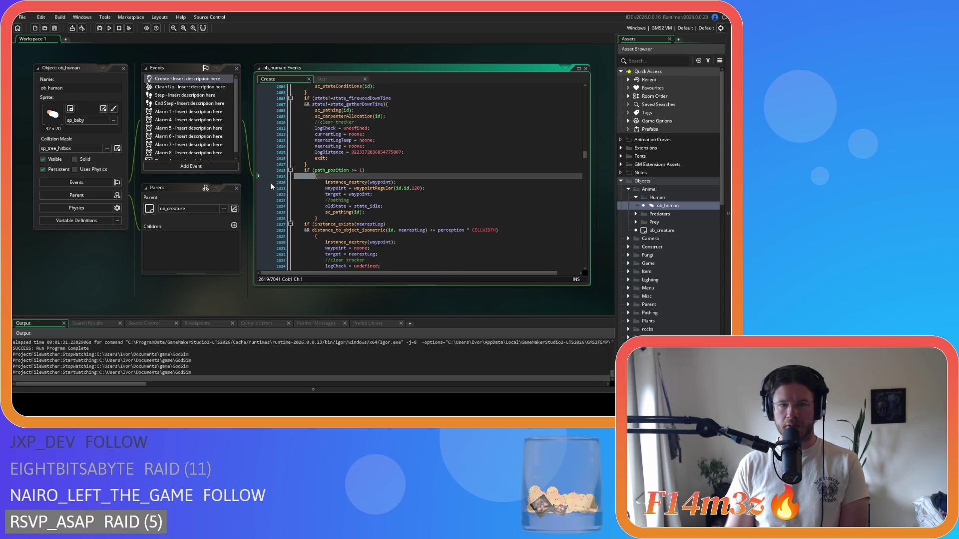
pyautogui.press('BackSpace')
pyautogui.press('BackSpace')
pyautogui.press('BackSpace')
pyautogui.moveTo(318, 213); pyautogui.dragTo(257, 173)
pyautogui.hotkey('shift', 'Tab')
pyautogui.scroll(-3, 257, 172)
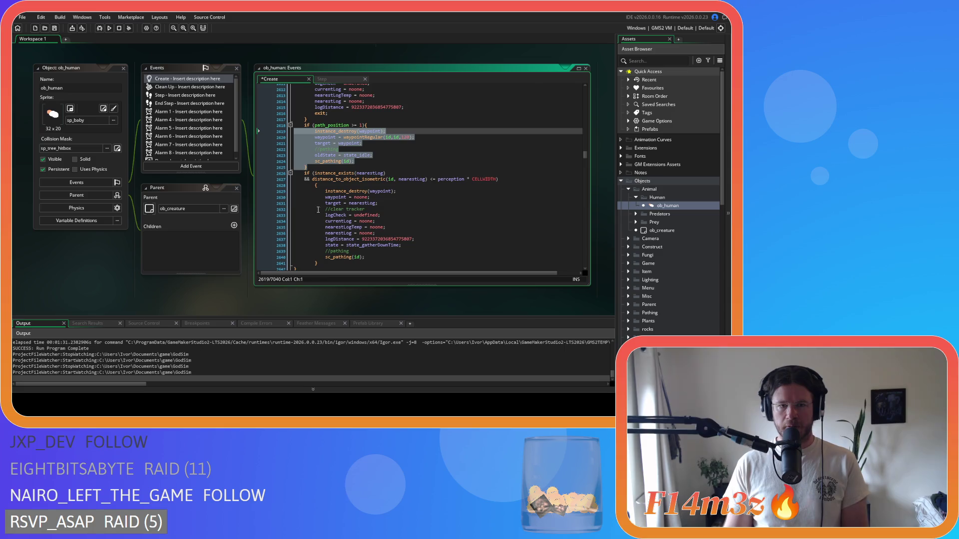
pyautogui.moveTo(315, 185); pyautogui.dragTo(262, 189)
pyautogui.press('BackSpace')
pyautogui.press('BackSpace')
pyautogui.scroll(-2, 261, 190)
pyautogui.moveTo(307, 227); pyautogui.dragTo(293, 155)
pyautogui.hotkey('shift', 'Tab')
# Step: Remove spaces around the >= comparison, the nearestLog distance check and the perception multiplication
pyautogui.scroll(5, 334, 174)
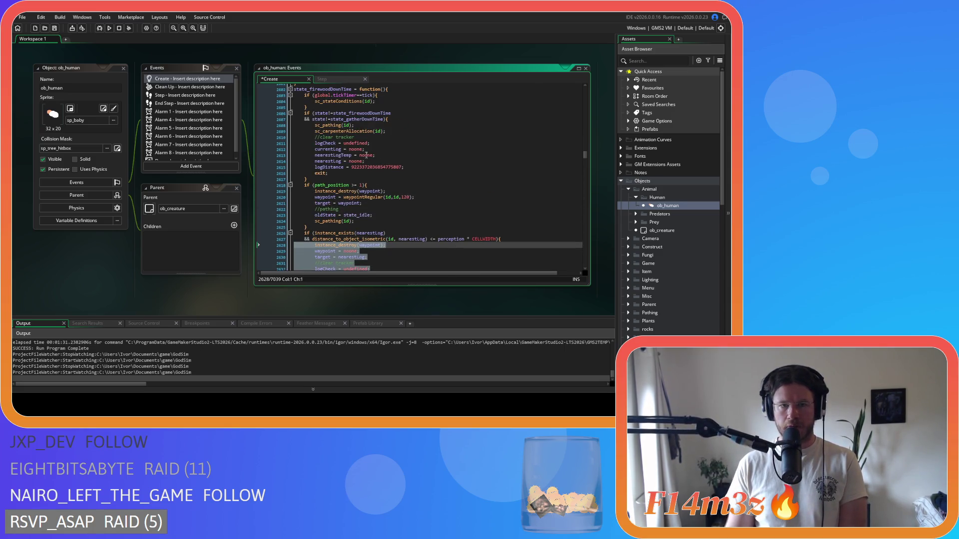
pyautogui.click(352, 186)
pyautogui.press('BackSpace')
pyautogui.press('Right')
pyautogui.press('Right')
pyautogui.press('Delete')
pyautogui.click(396, 239)
pyautogui.press('BackSpace')
pyautogui.press('Right')
pyautogui.press('Right')
pyautogui.press('Right')
pyautogui.press('Delete')
pyautogui.press('Right')
pyautogui.press('Right')
pyautogui.press('Delete')
pyautogui.press('Right')
pyautogui.press('Right')
pyautogui.press('Right')
pyautogui.press('Delete')
pyautogui.press('Right')
pyautogui.press('Delete')
# Step: Save the Create event and select the sc_stateConditions call
pyautogui.scroll(-2, 386, 252)
pyautogui.scroll(2, 386, 251)
pyautogui.click(395, 239)
pyautogui.hotkey('ctrl', 's')
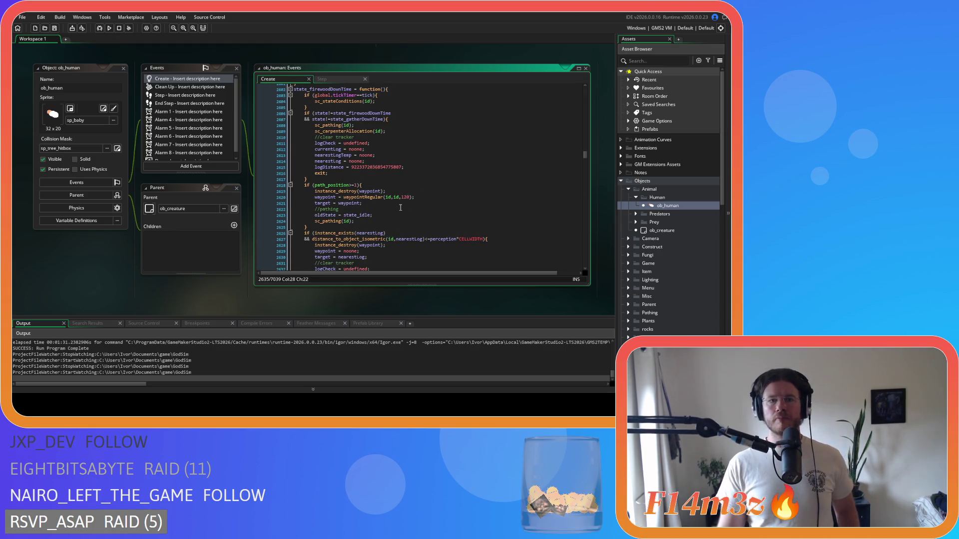
pyautogui.scroll(2, 400, 208)
pyautogui.moveTo(314, 130); pyautogui.dragTo(435, 127)
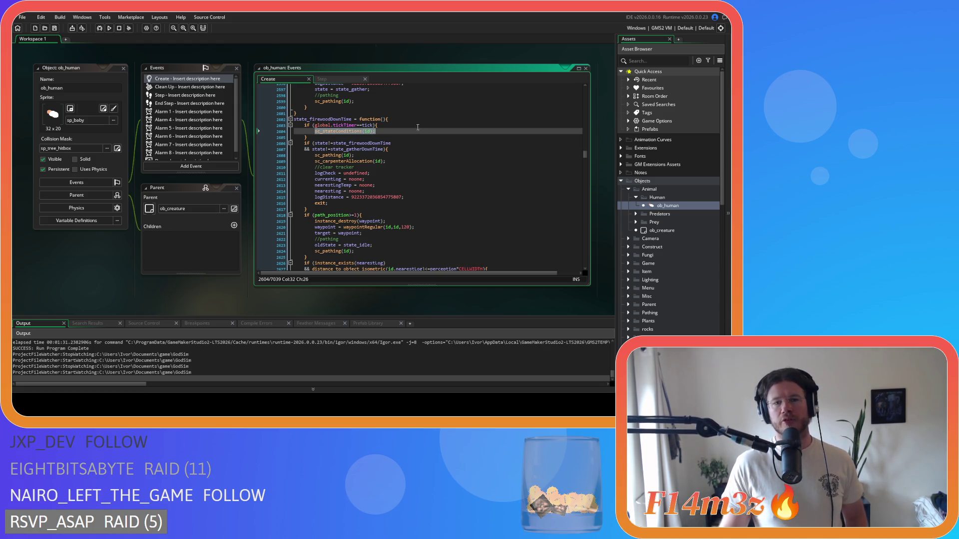
pyautogui.click(417, 148)
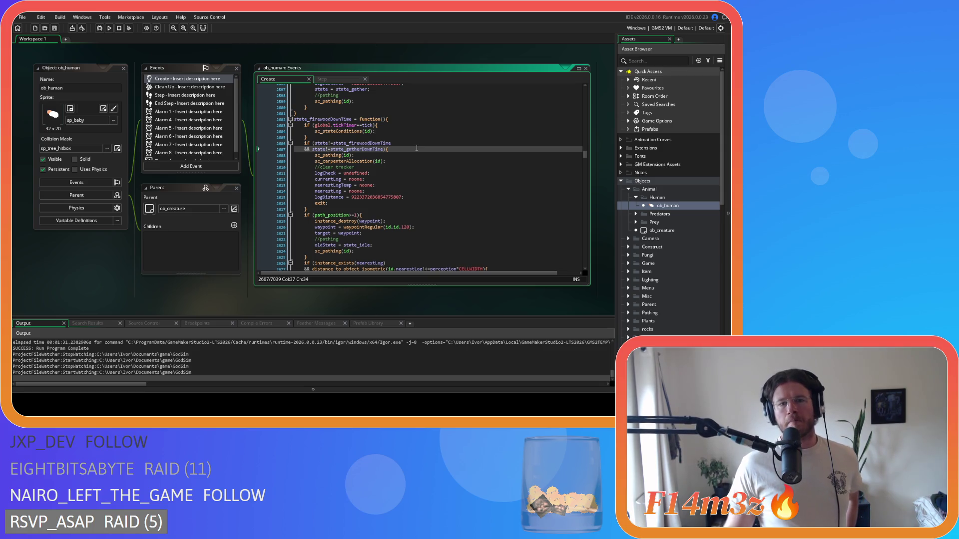
pyautogui.scroll(-5, 669, 225)
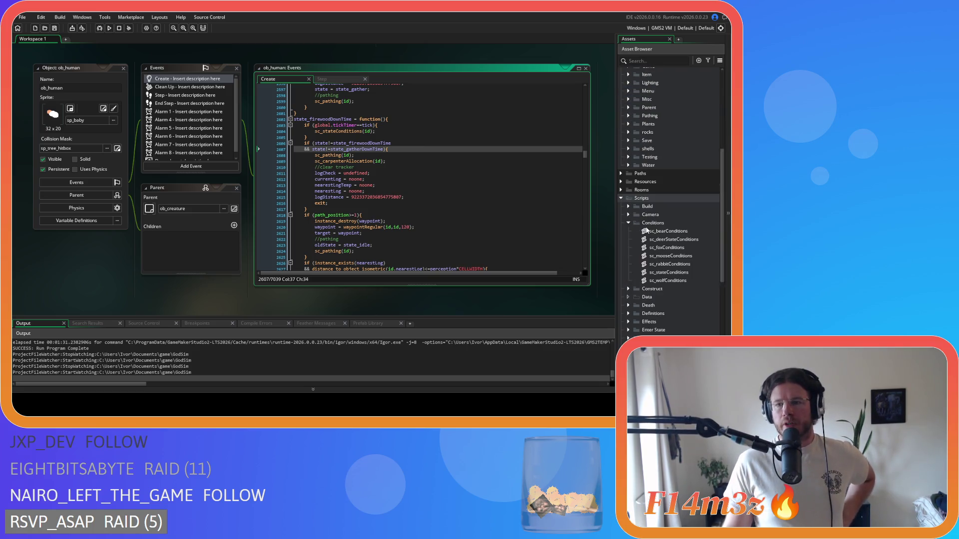
pyautogui.doubleClick(668, 272)
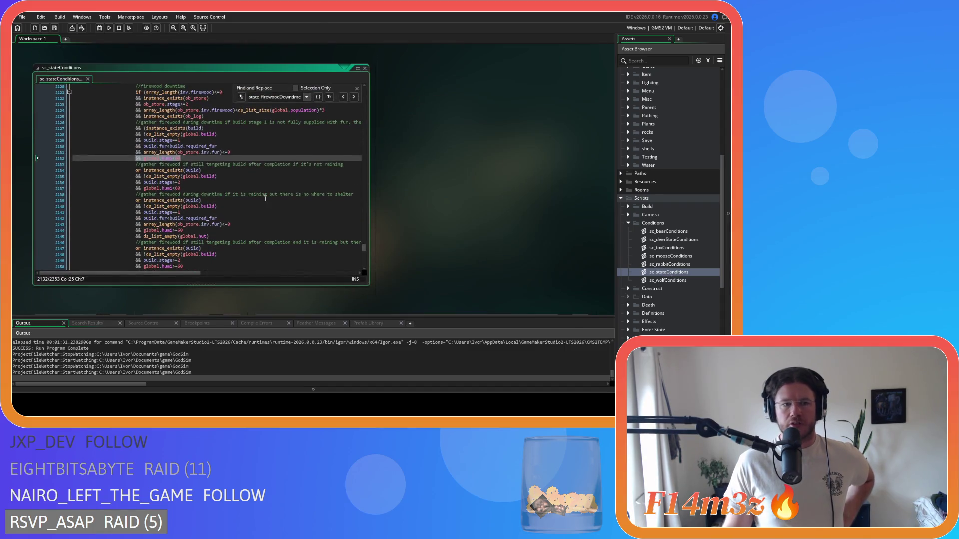
# Step: Locate the state_wander line in the idle/wander firewood downtime check
pyautogui.click(270, 165)
pyautogui.scroll(6, 270, 165)
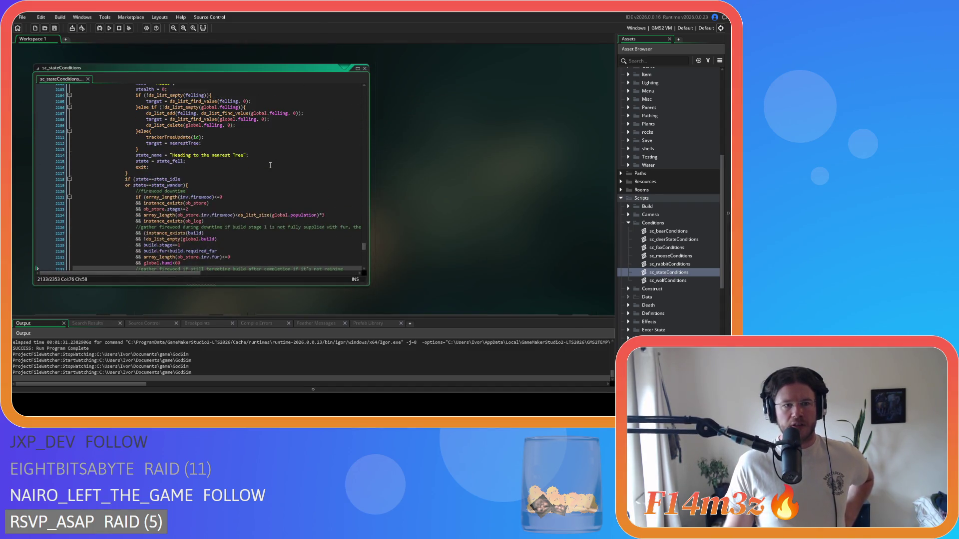
pyautogui.click(169, 180)
pyautogui.moveTo(181, 198); pyautogui.dragTo(212, 213)
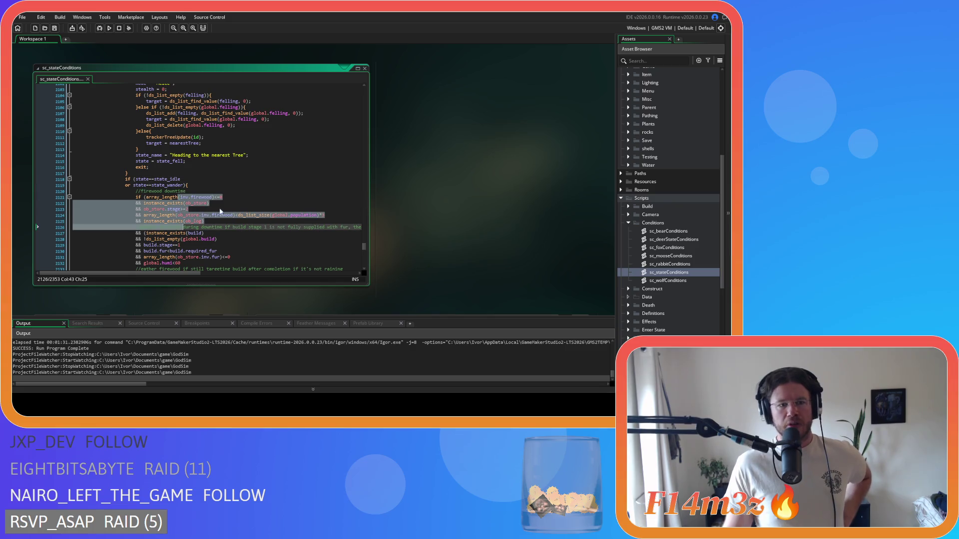
pyautogui.click(158, 179)
pyautogui.click(184, 185)
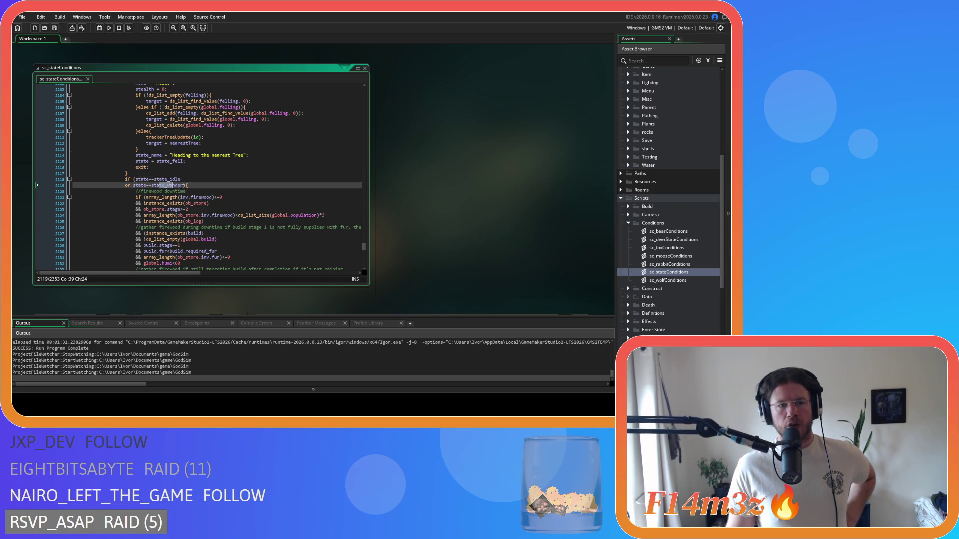
pyautogui.moveTo(184, 185); pyautogui.dragTo(125, 186)
pyautogui.hotkey('ctrl', 'c')
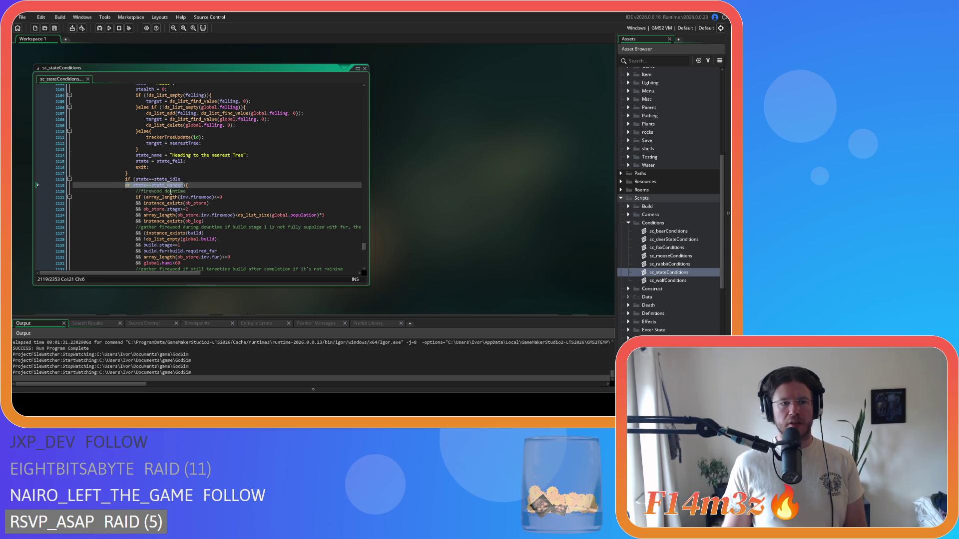
pyautogui.click(184, 186)
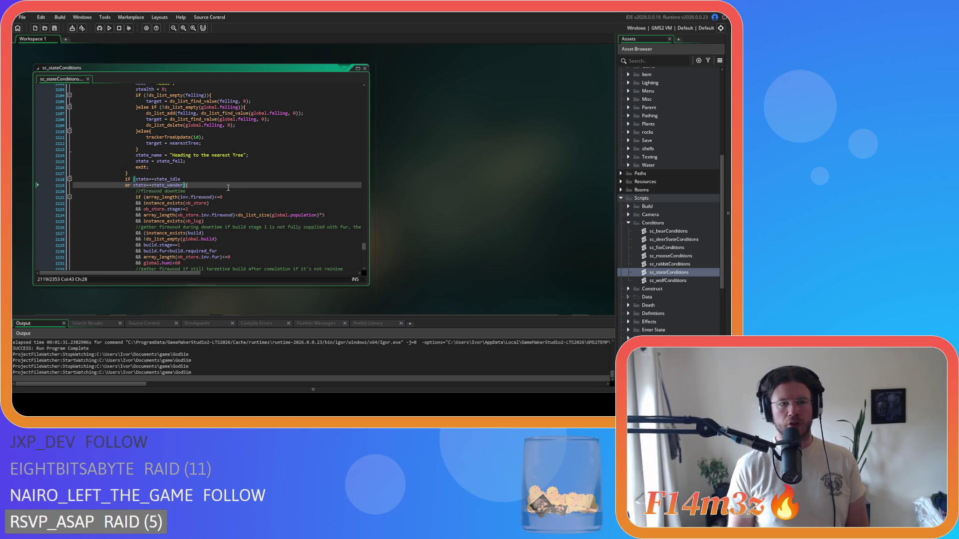
# Step: Add 'or state==state_shelter' and 'or state==state_sheltering' lines, then save
pyautogui.press('Return')
pyautogui.hotkey('ctrl', 'v')
pyautogui.press('BackSpace')
pyautogui.press('BackSpace')
pyautogui.press('BackSpace')
pyautogui.write('shelter')
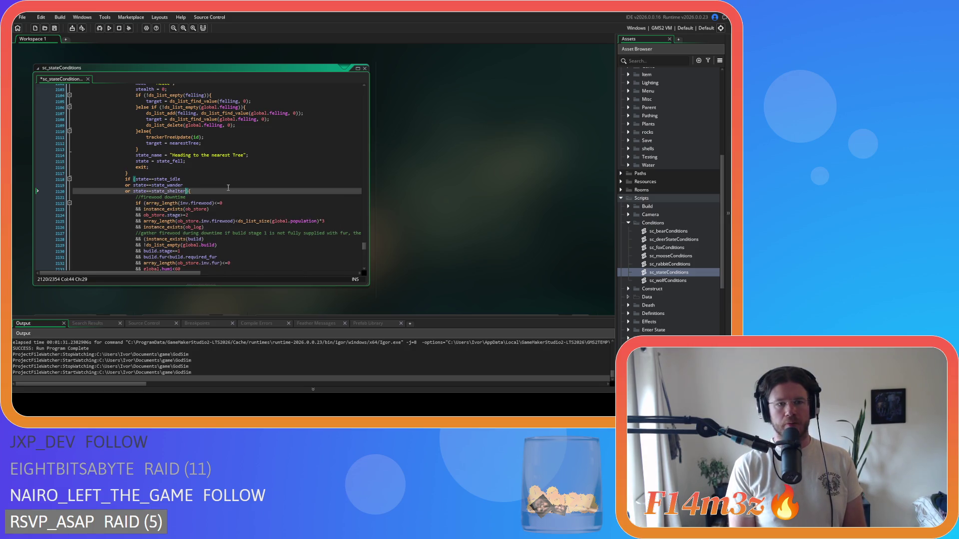
pyautogui.press('Return')
pyautogui.hotkey('ctrl', 'v')
pyautogui.press('BackSpace')
pyautogui.press('BackSpace')
pyautogui.press('BackSpace')
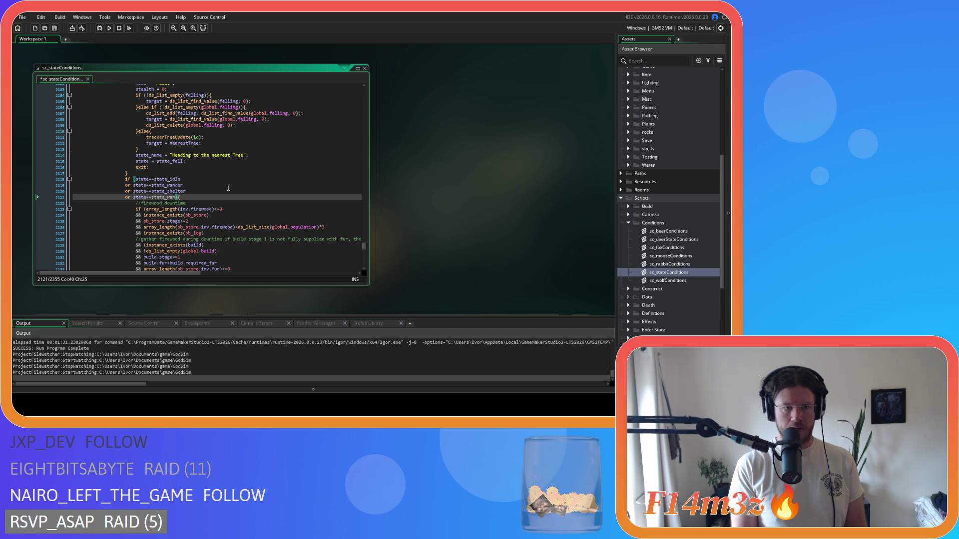
pyautogui.write('sheltering')
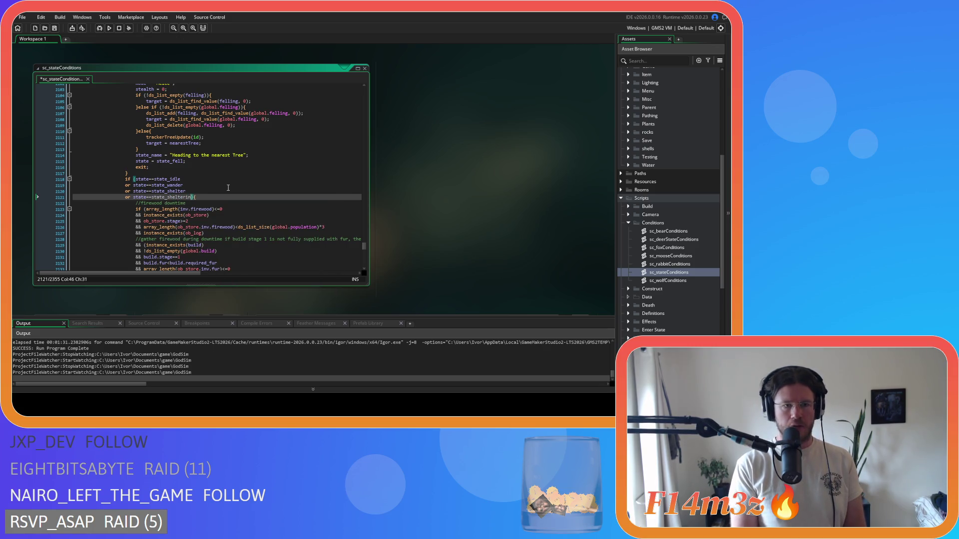
pyautogui.hotkey('ctrl', 's')
# Step: Check the global.humi<60 condition, then return to ob_human's state_gatherDownTime check
pyautogui.click(208, 215)
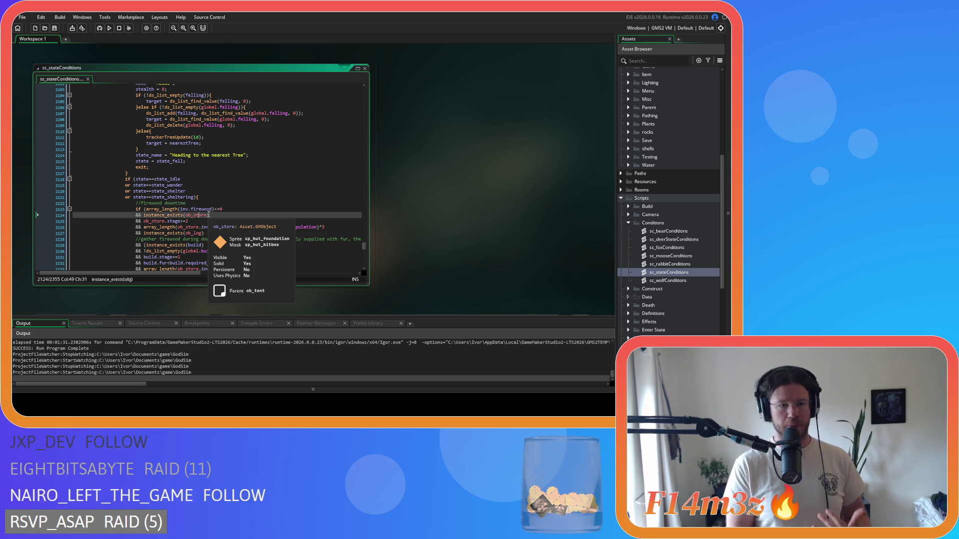
pyautogui.scroll(-6, 210, 209)
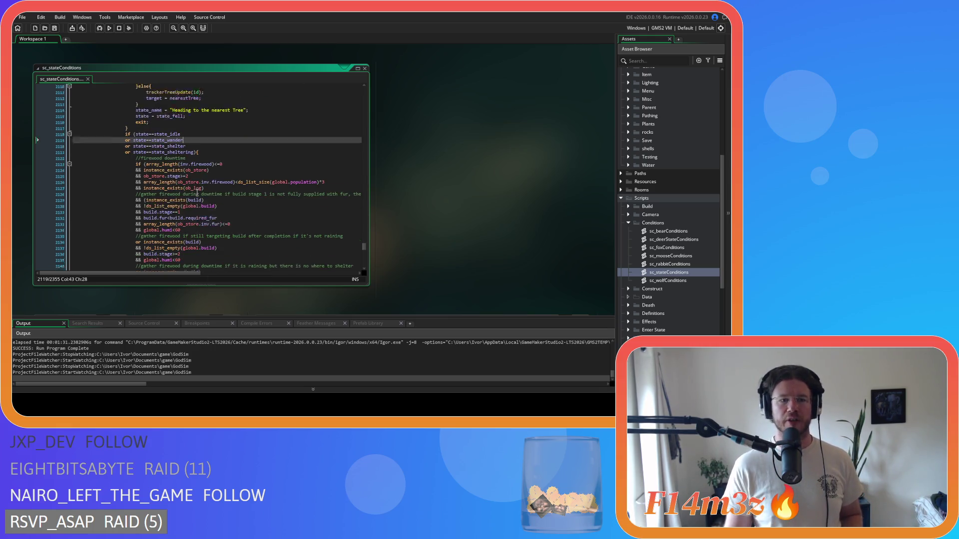
pyautogui.moveTo(181, 170); pyautogui.dragTo(143, 172)
pyautogui.click(178, 170)
pyautogui.scroll(2, 492, 253)
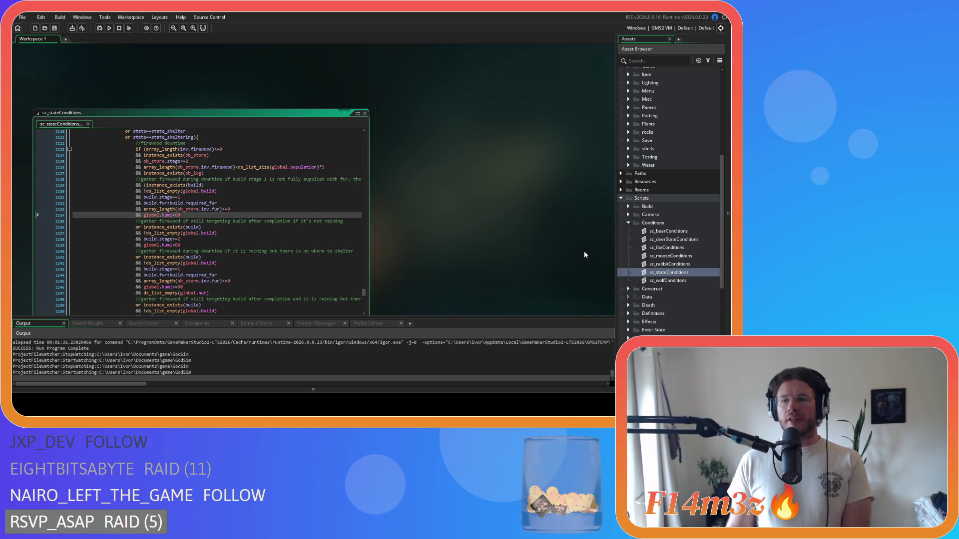
pyautogui.scroll(-5, 460, 247)
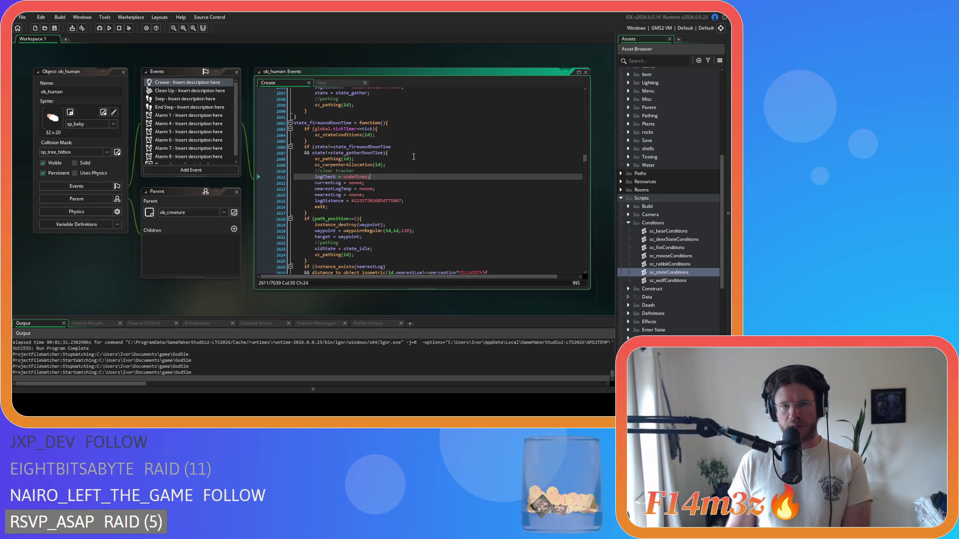
pyautogui.click(417, 152)
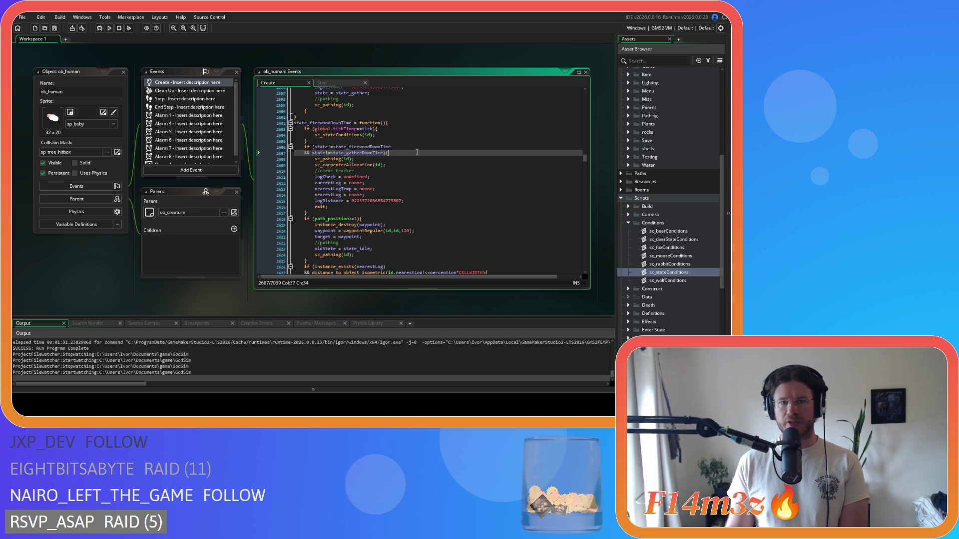
# Step: Open the sc_stateConditions script from ob_human's code
pyautogui.scroll(-3, 417, 152)
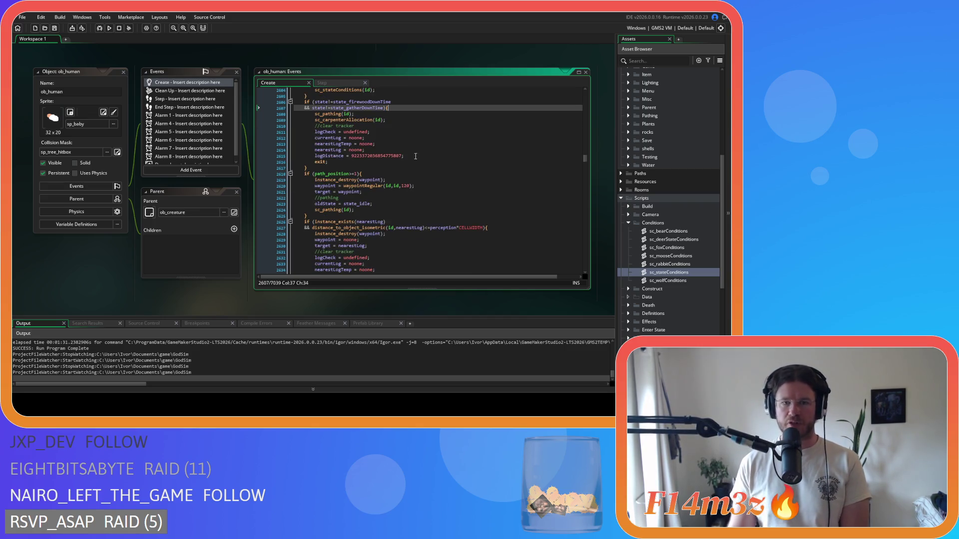
pyautogui.moveTo(357, 181)
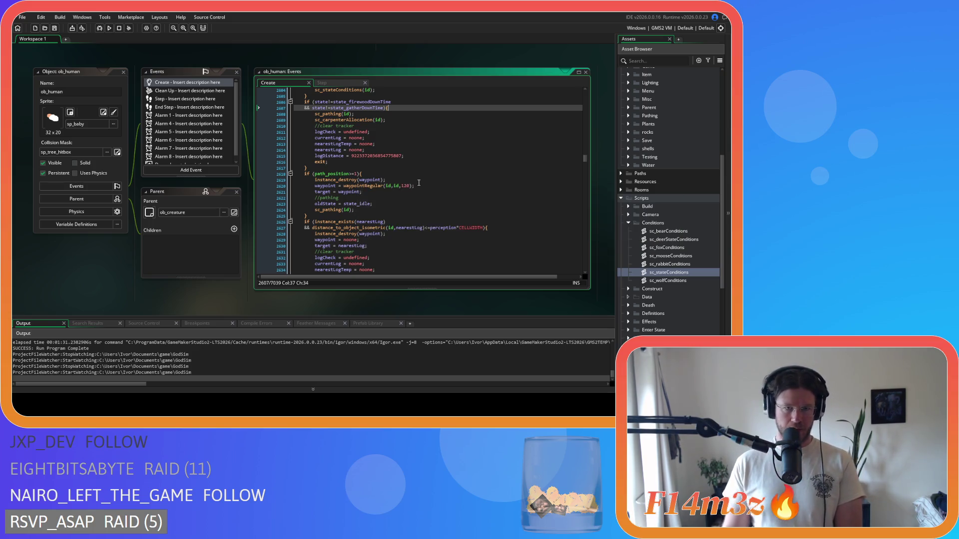
pyautogui.scroll(3, 415, 207)
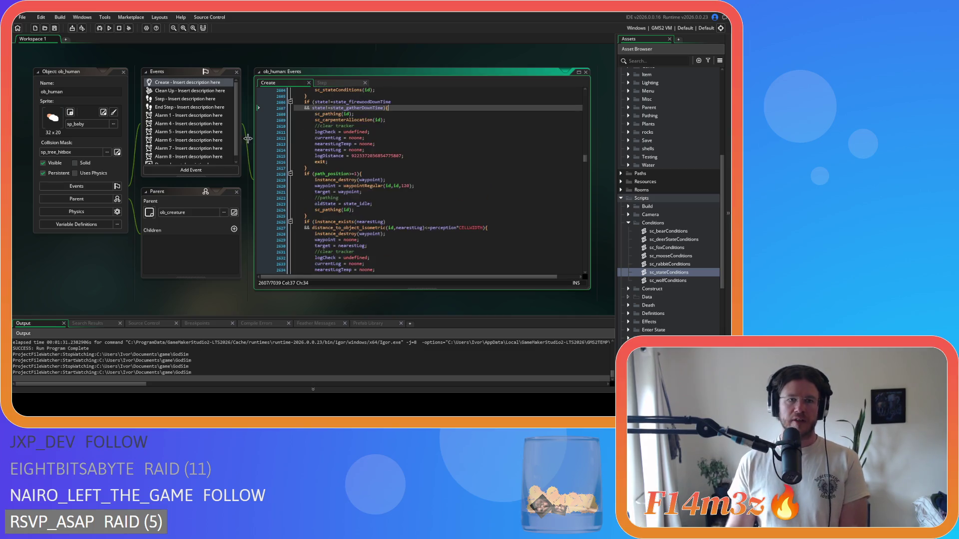
pyautogui.middleClick(342, 135)
# Step: Review the global.humi<60 rain condition and the hut firewood-downtime blocks
pyautogui.moveTo(188, 125); pyautogui.dragTo(92, 128)
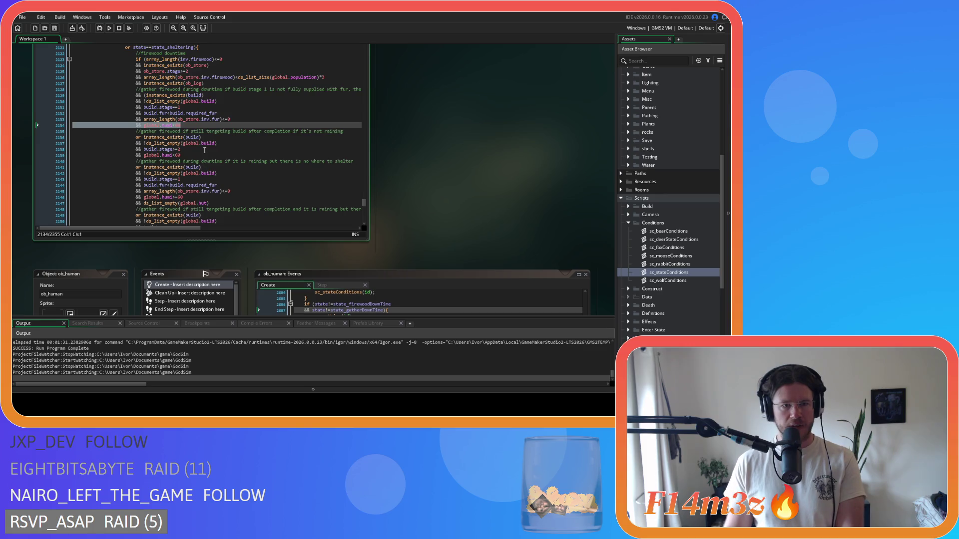
pyautogui.scroll(-1, 204, 150)
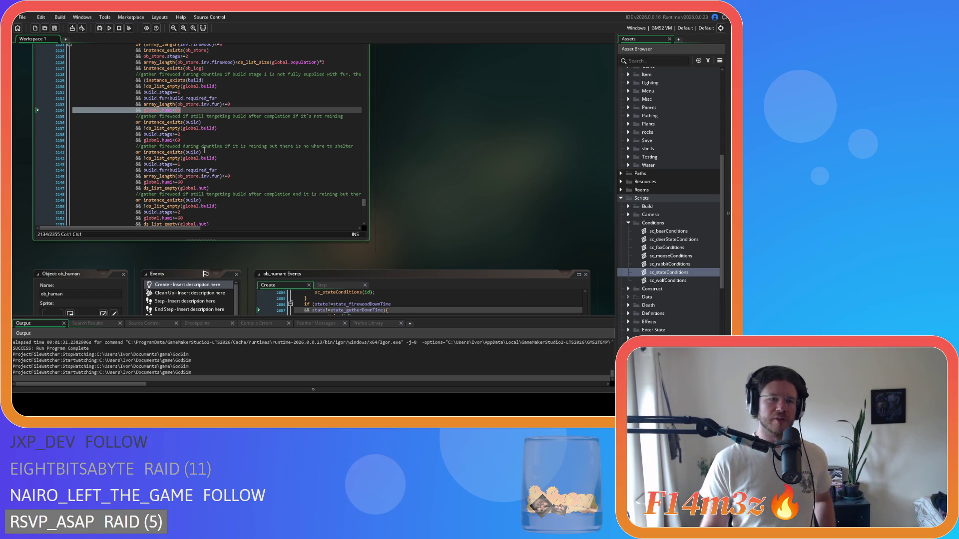
pyautogui.scroll(3, 204, 151)
pyautogui.scroll(-8, 215, 152)
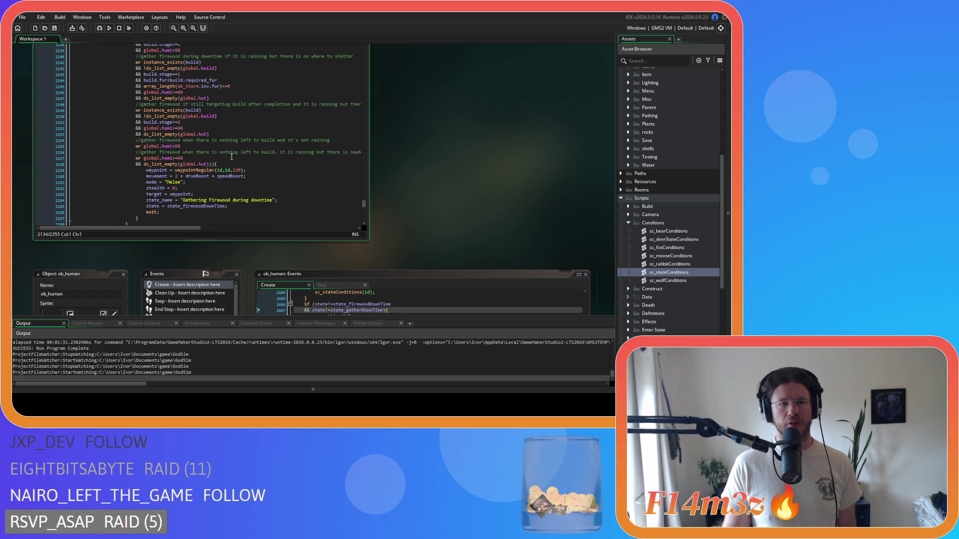
pyautogui.scroll(7, 232, 160)
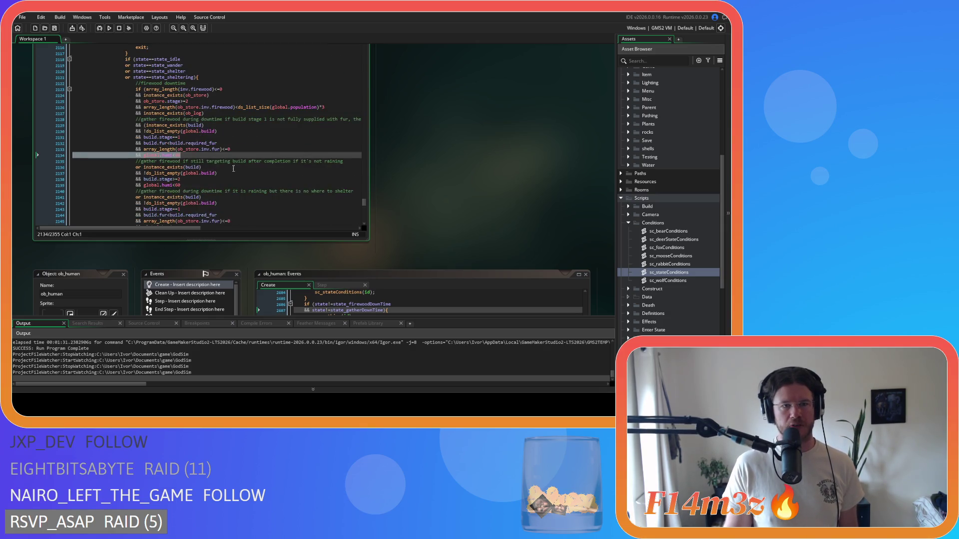
pyautogui.moveTo(115, 227); pyautogui.dragTo(141, 233)
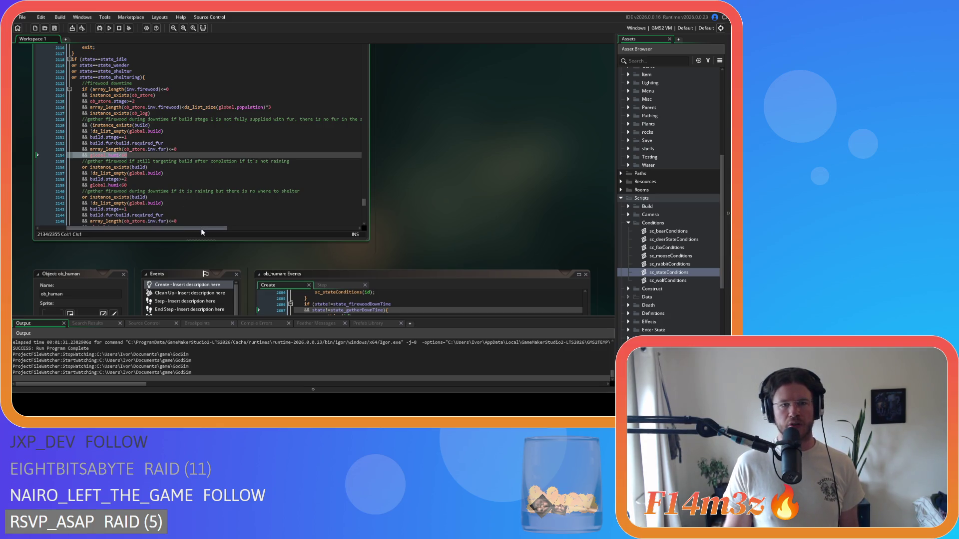
pyautogui.moveTo(201, 229)
pyautogui.mouseDown()
pyautogui.moveTo(252, 223)
pyautogui.moveTo(199, 221)
pyautogui.mouseUp()
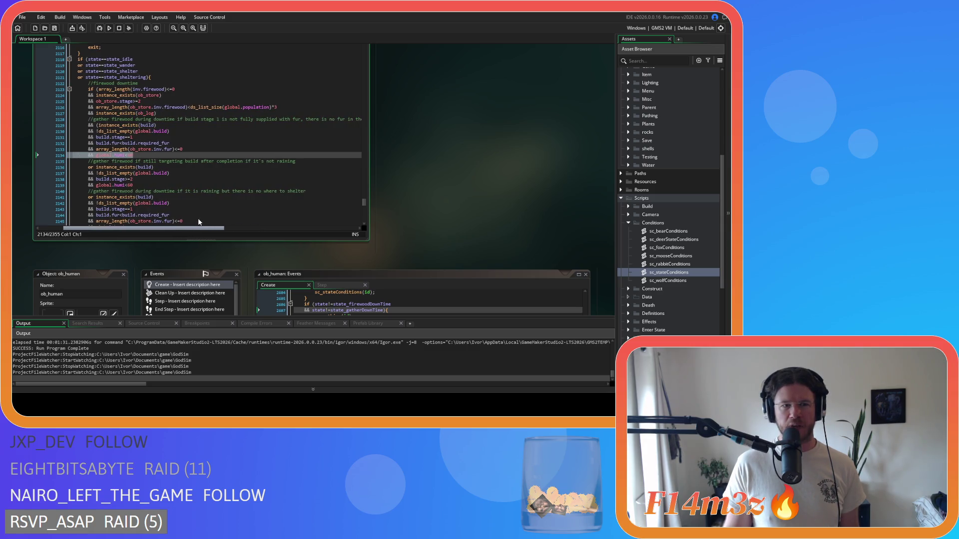
pyautogui.scroll(-1, 198, 212)
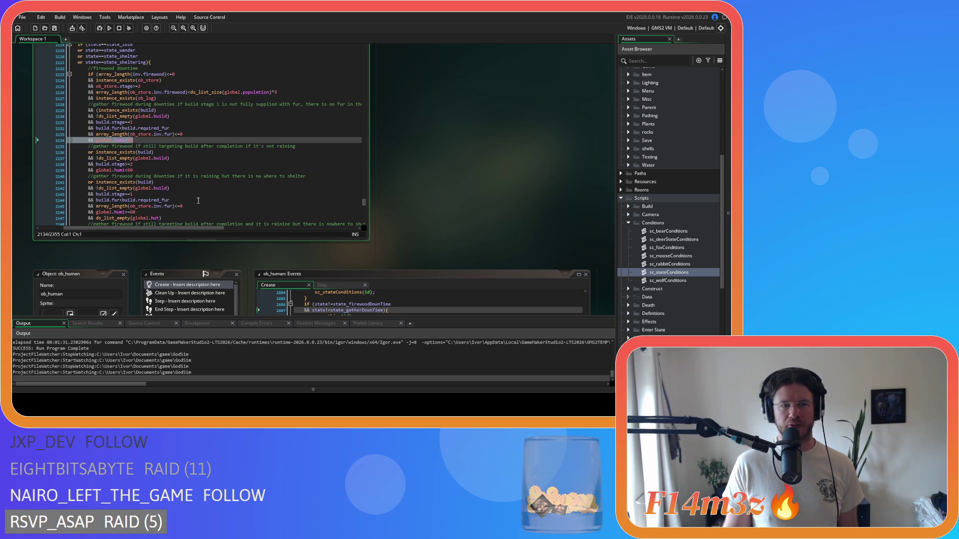
pyautogui.scroll(-2, 199, 195)
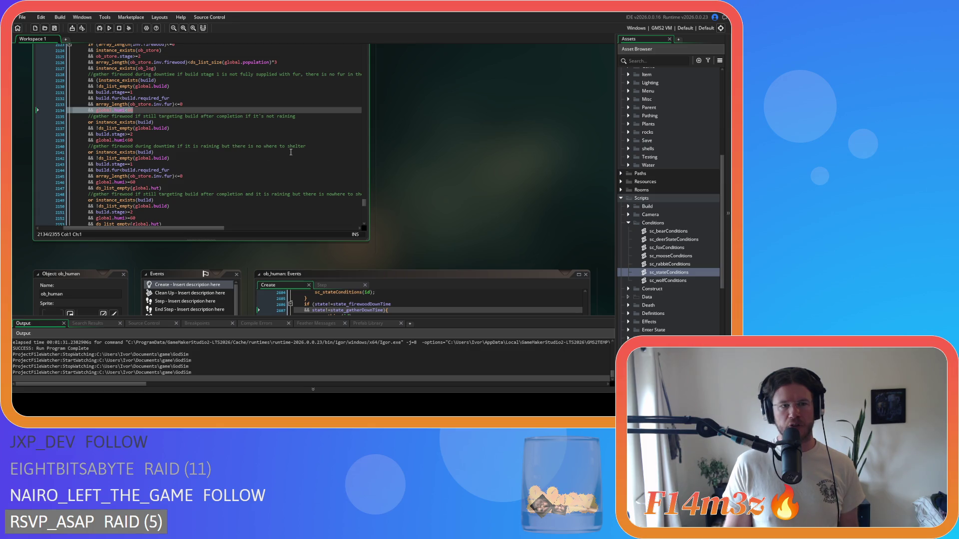
pyautogui.scroll(-3, 292, 154)
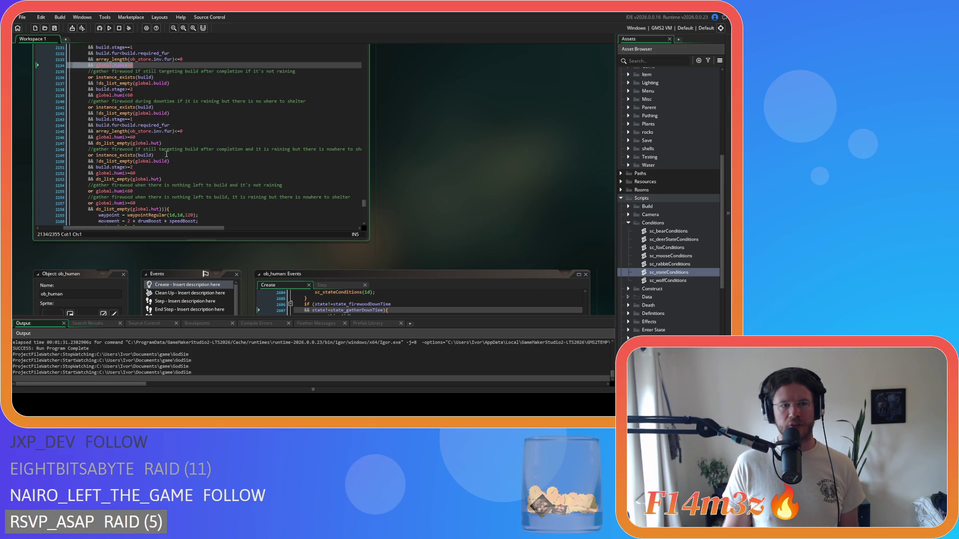
pyautogui.moveTo(189, 227)
pyautogui.mouseDown()
pyautogui.moveTo(208, 228)
pyautogui.moveTo(199, 227)
pyautogui.mouseUp()
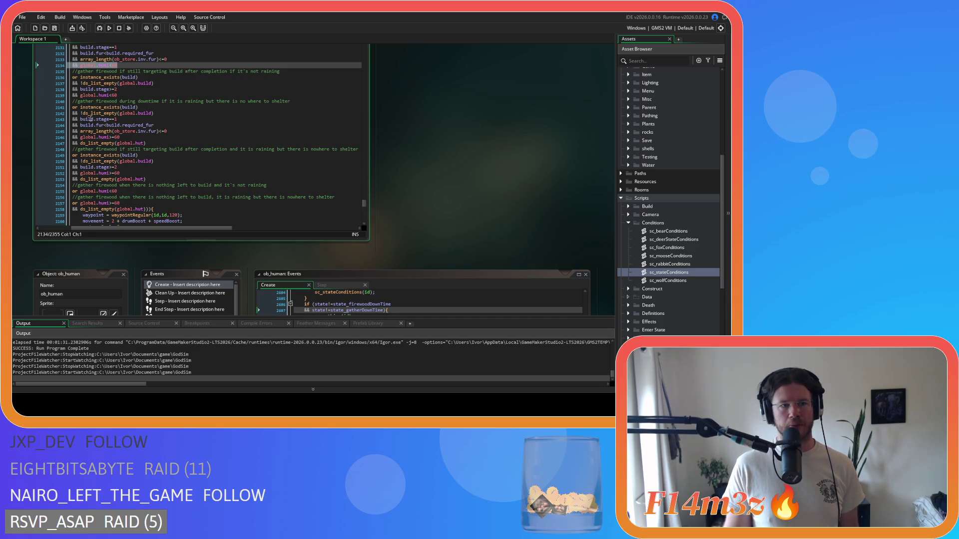
pyautogui.moveTo(79, 118); pyautogui.dragTo(117, 119)
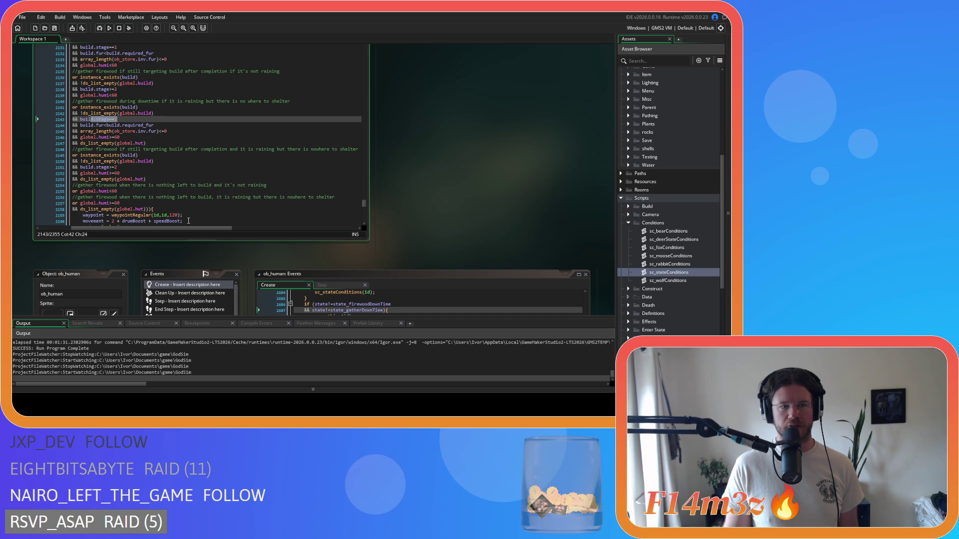
pyautogui.moveTo(190, 229); pyautogui.dragTo(186, 229)
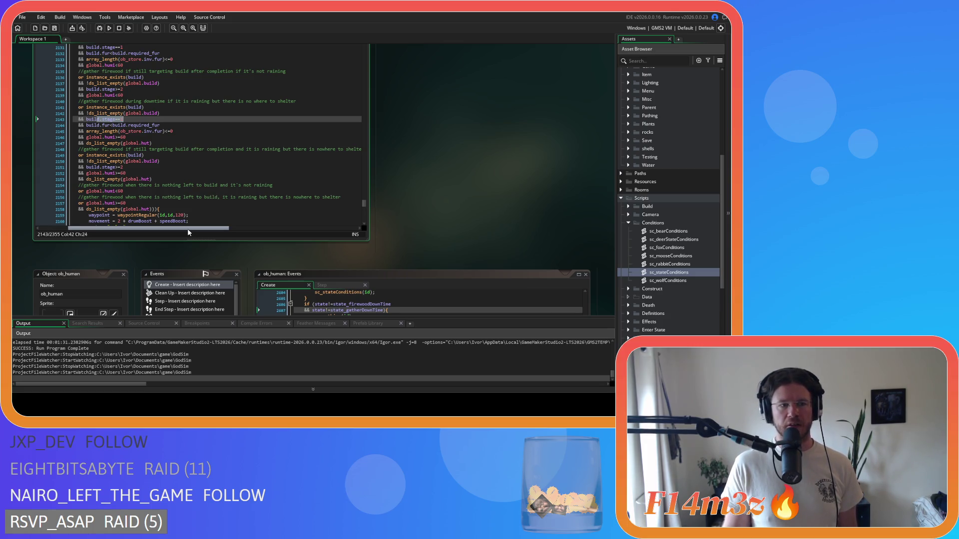
pyautogui.scroll(-1, 190, 199)
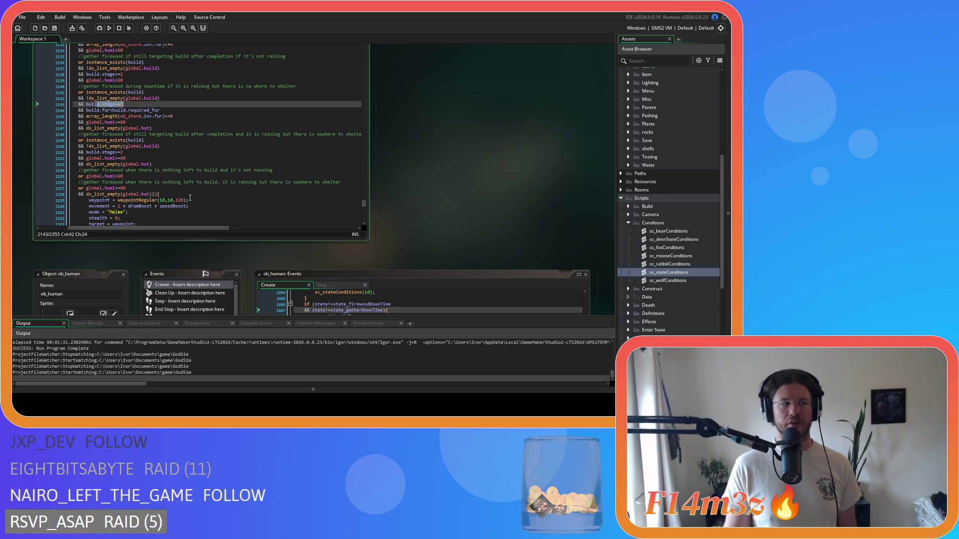
pyautogui.scroll(3, 190, 198)
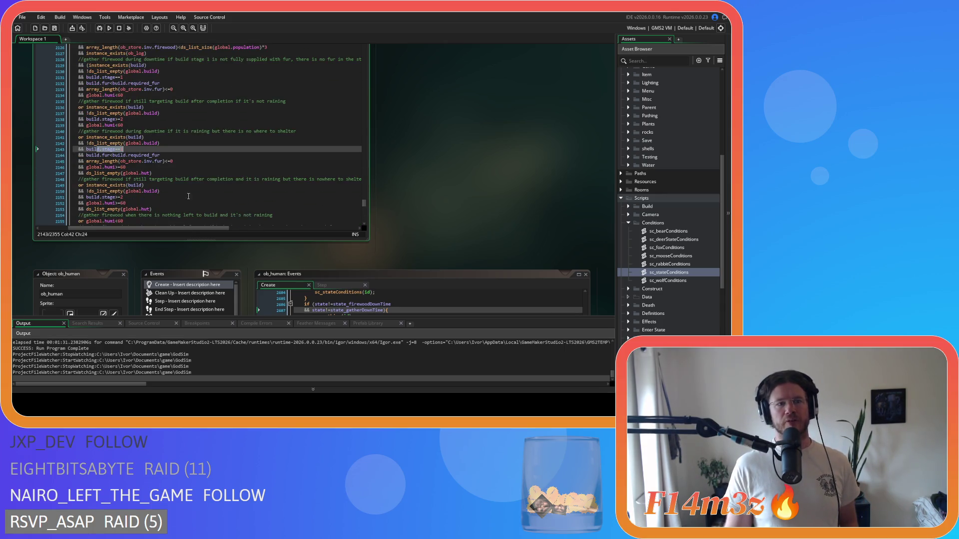
pyautogui.moveTo(138, 96); pyautogui.dragTo(78, 96)
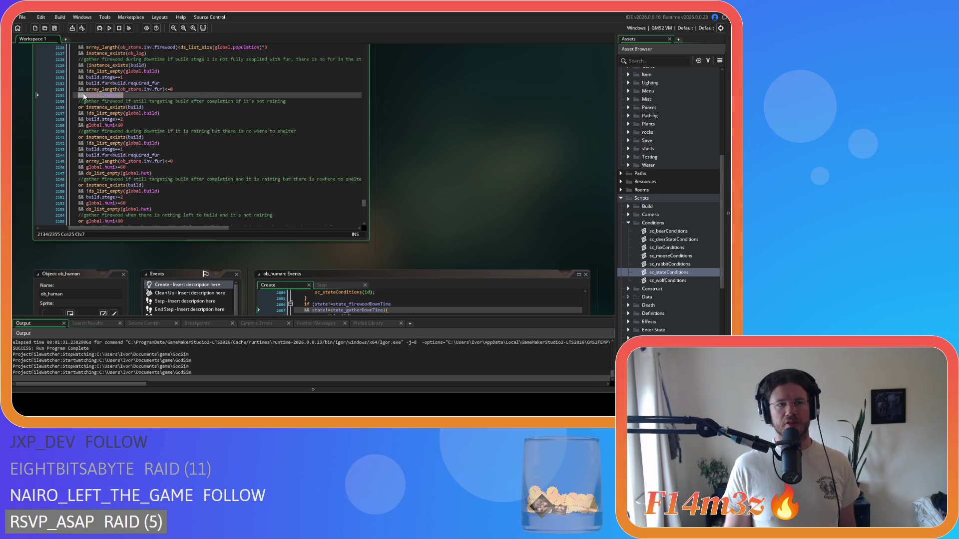
pyautogui.scroll(-3, 156, 114)
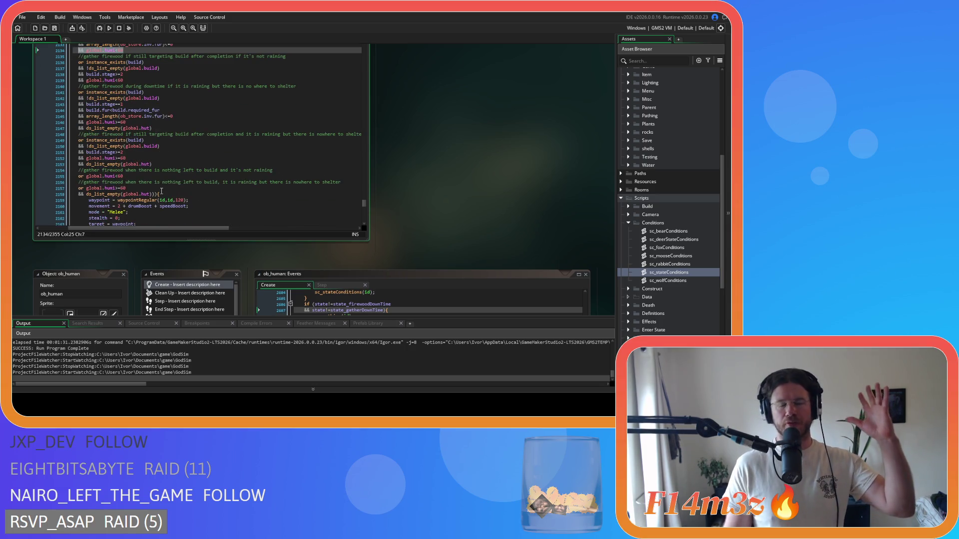
pyautogui.moveTo(178, 229)
pyautogui.mouseDown()
pyautogui.moveTo(140, 228)
pyautogui.moveTo(167, 226)
pyautogui.mouseUp()
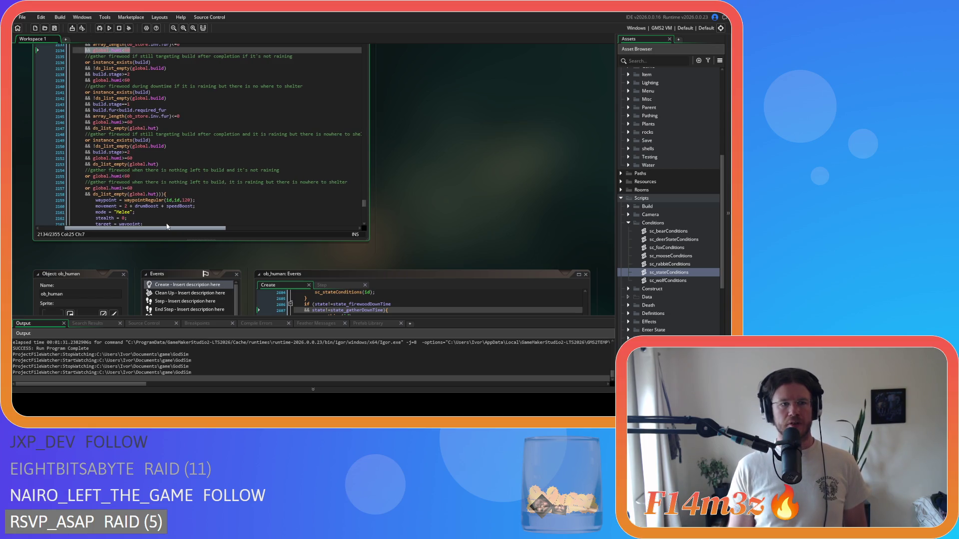
pyautogui.scroll(2, 201, 170)
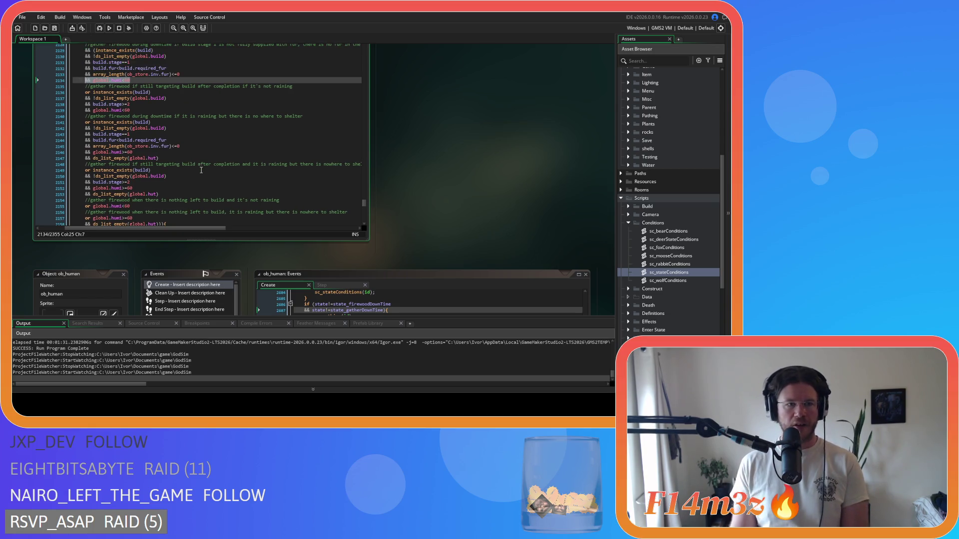
pyautogui.scroll(1, 197, 165)
pyautogui.scroll(-1, 194, 158)
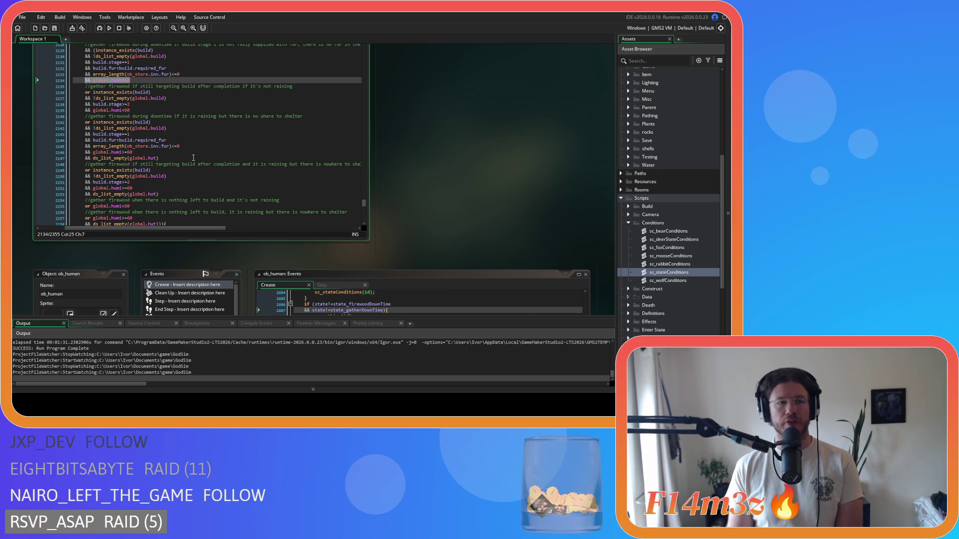
pyautogui.scroll(3, 193, 158)
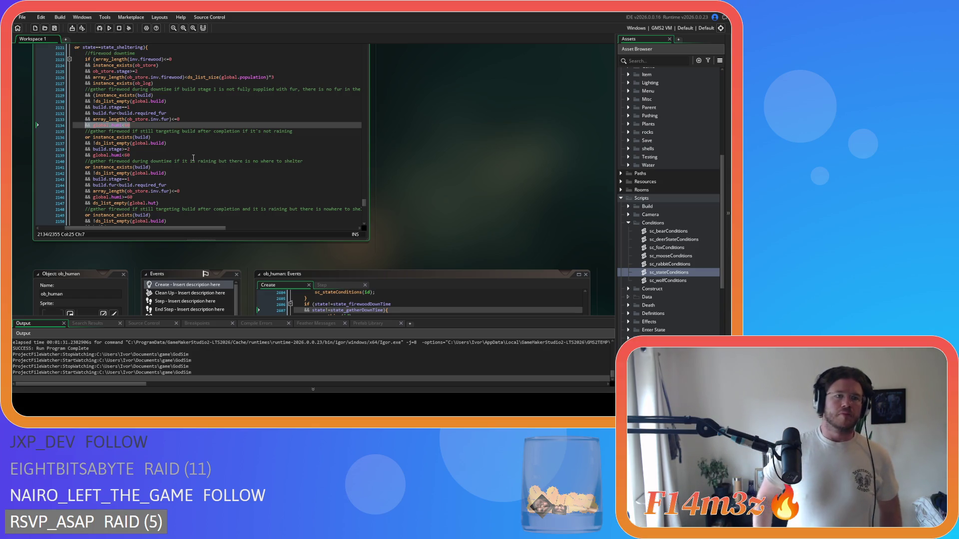
pyautogui.scroll(2, 193, 158)
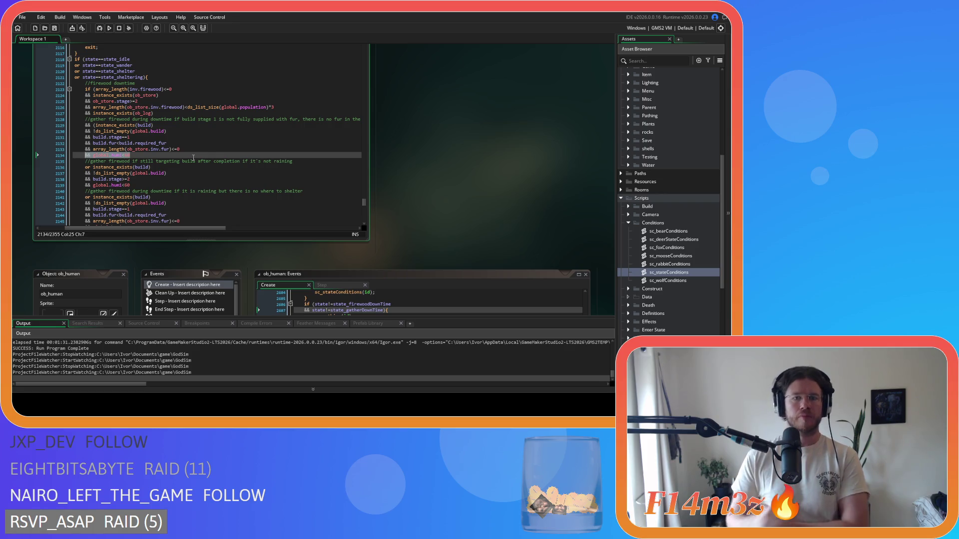
pyautogui.moveTo(189, 229)
pyautogui.mouseDown()
pyautogui.moveTo(225, 233)
pyautogui.moveTo(176, 234)
pyautogui.mouseUp()
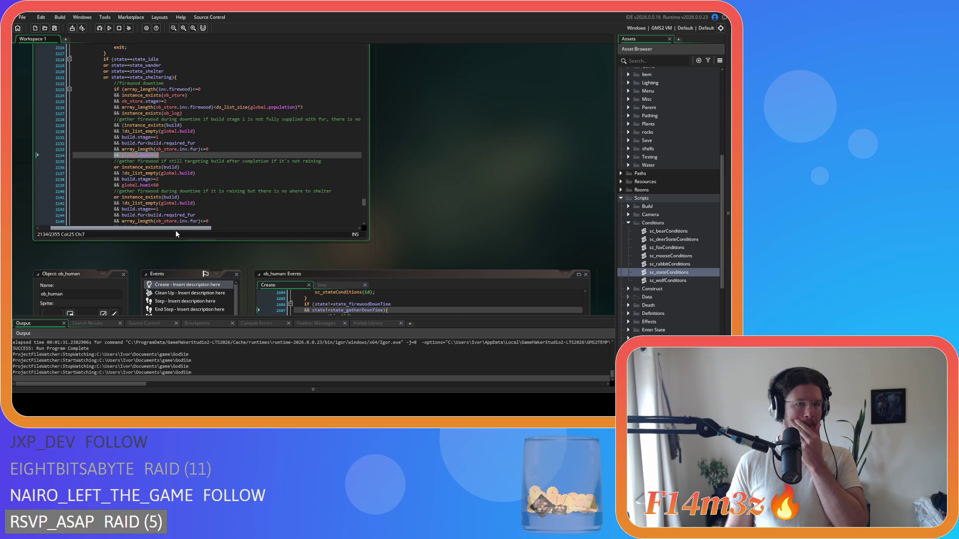
pyautogui.moveTo(175, 229); pyautogui.dragTo(193, 229)
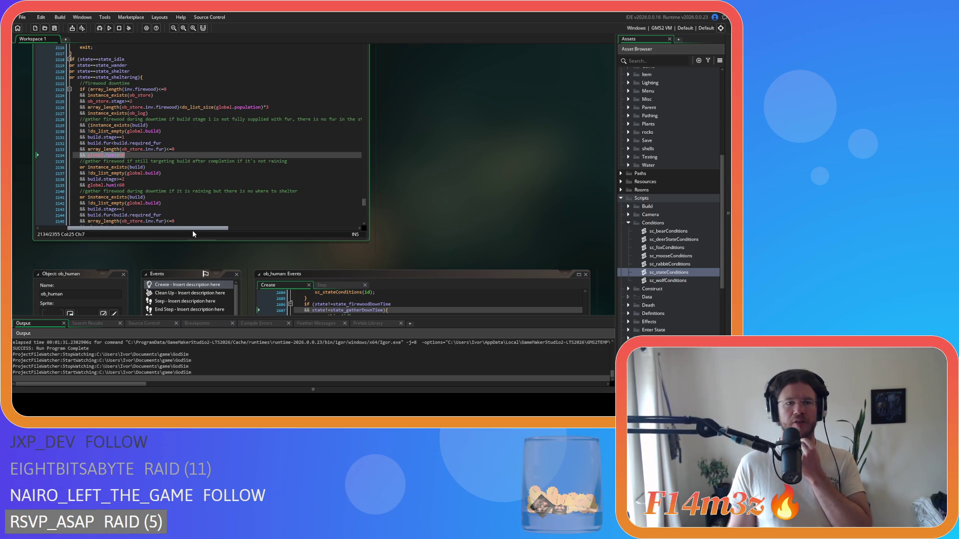
pyautogui.moveTo(193, 229); pyautogui.dragTo(190, 230)
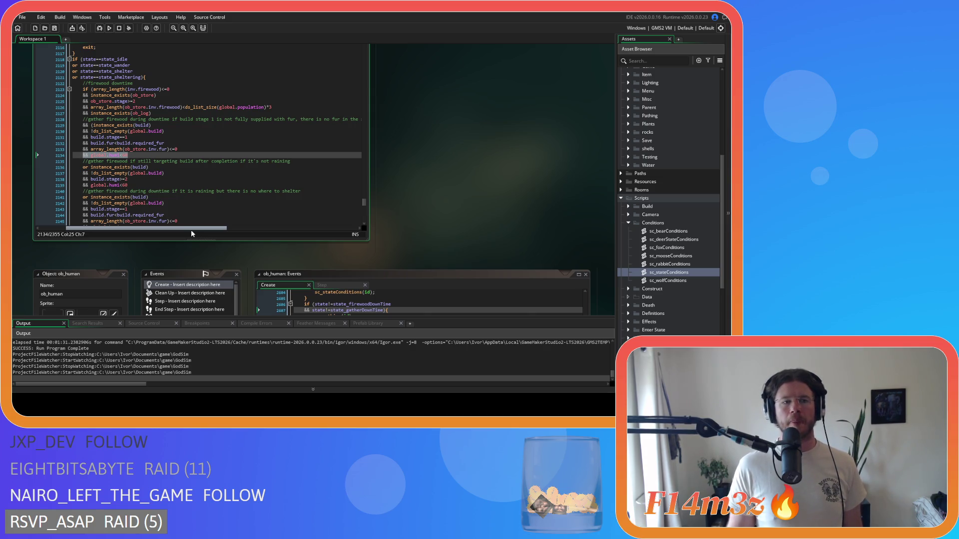
pyautogui.moveTo(191, 230); pyautogui.dragTo(187, 229)
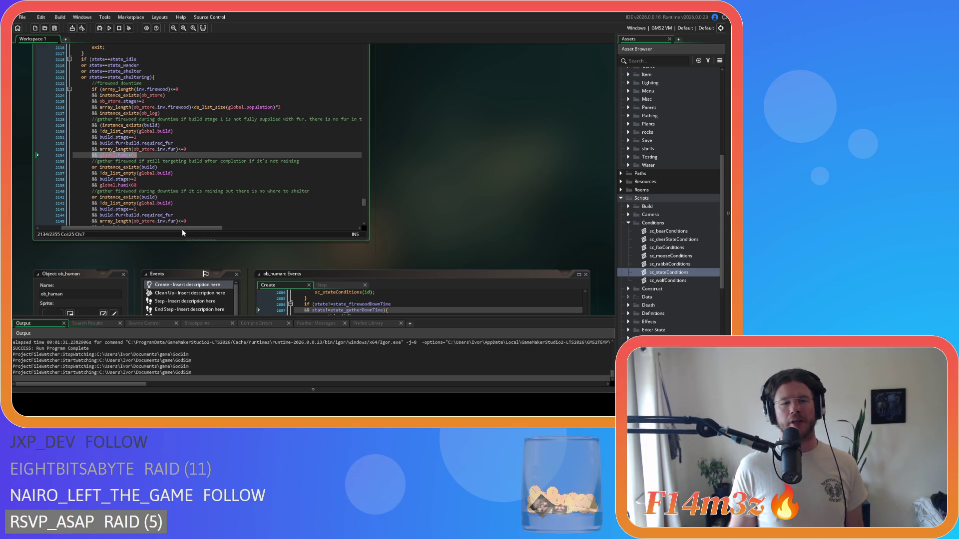
pyautogui.scroll(2, 414, 164)
pyautogui.scroll(-5, 413, 165)
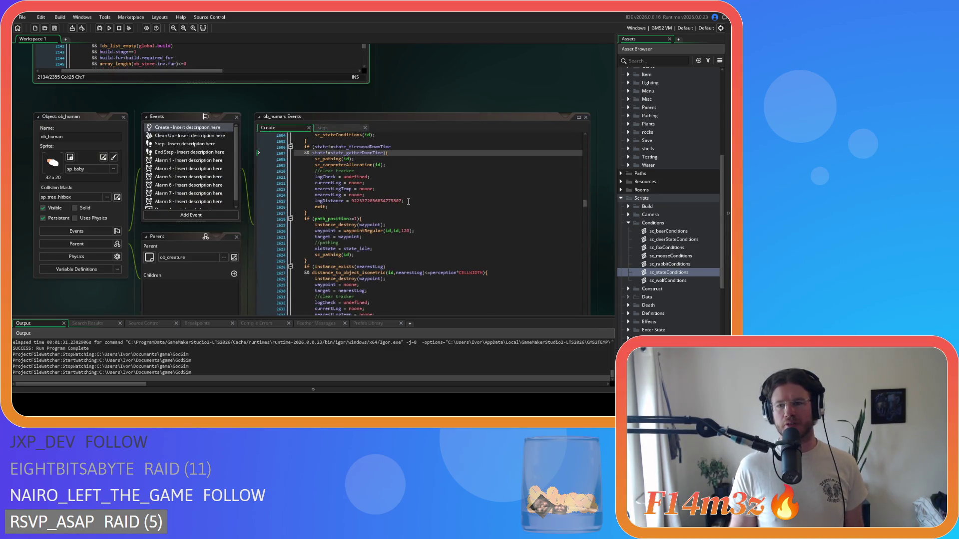
# Step: Return to sc_stateConditions by way of the ob_human object's code
pyautogui.scroll(2, 408, 201)
pyautogui.scroll(1, 466, 79)
pyautogui.scroll(-3, 467, 79)
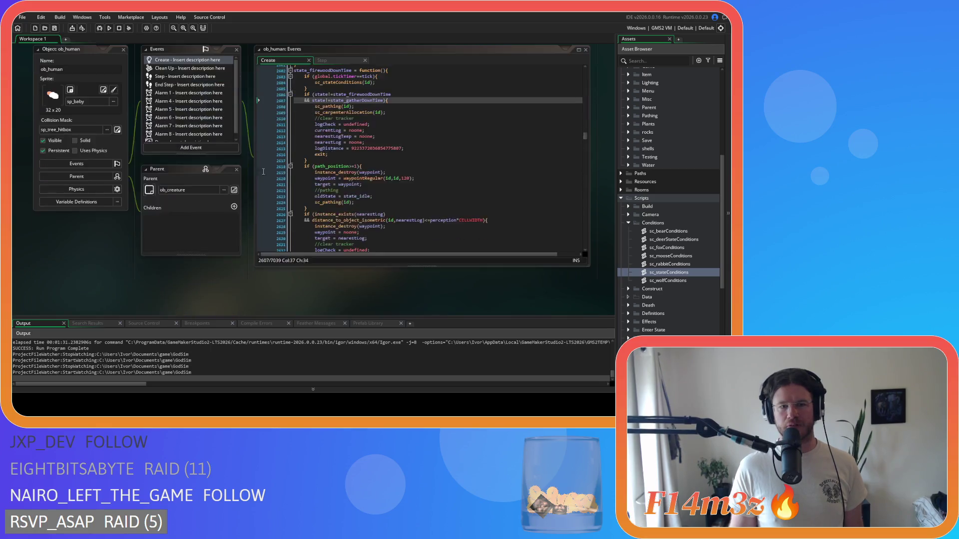
pyautogui.scroll(-3, 235, 241)
pyautogui.scroll(8, 397, 226)
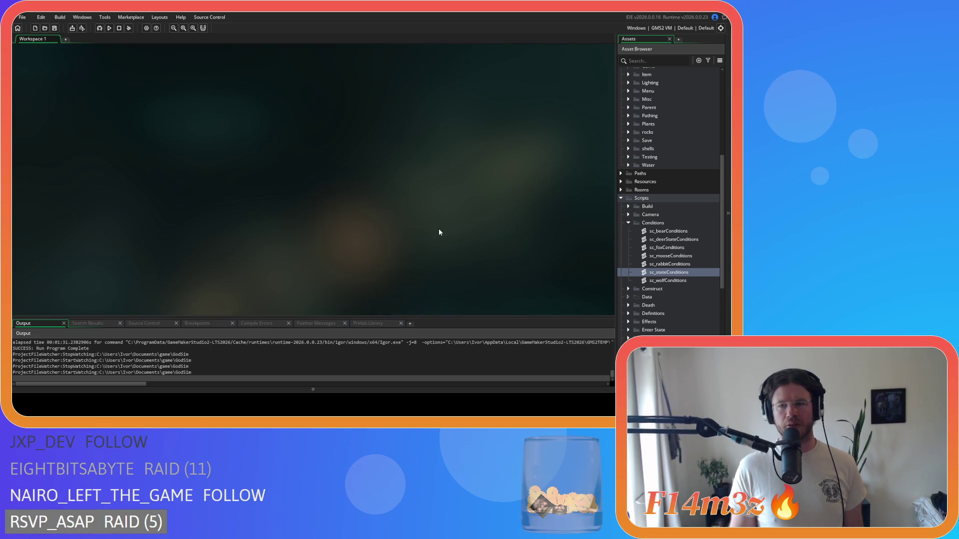
pyautogui.scroll(-5, 438, 229)
pyautogui.scroll(1, 439, 228)
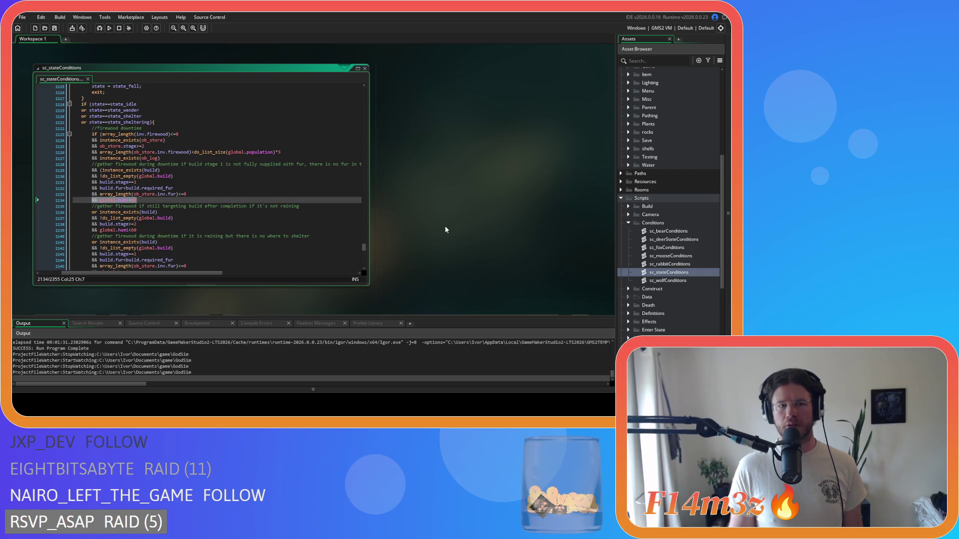
pyautogui.scroll(3, 639, 257)
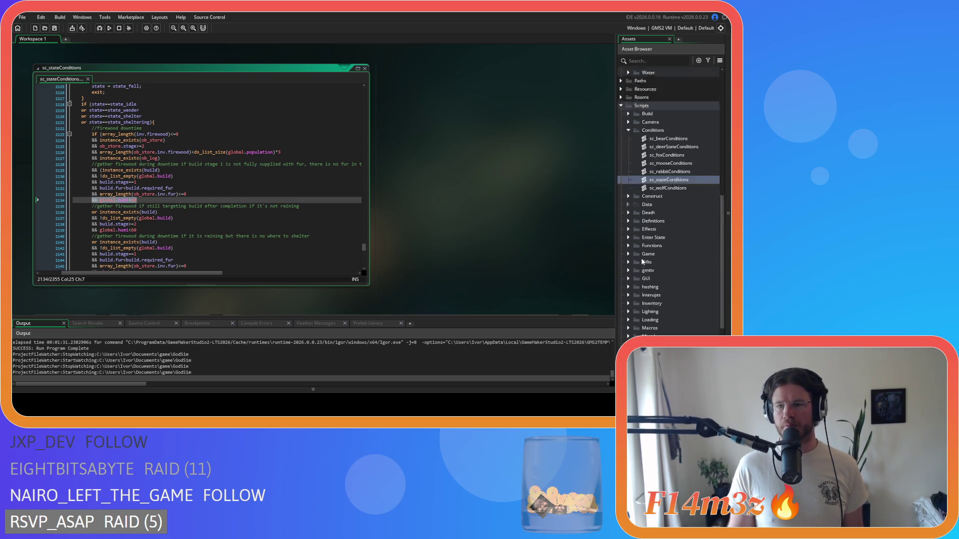
pyautogui.scroll(7, 639, 259)
pyautogui.doubleClick(669, 206)
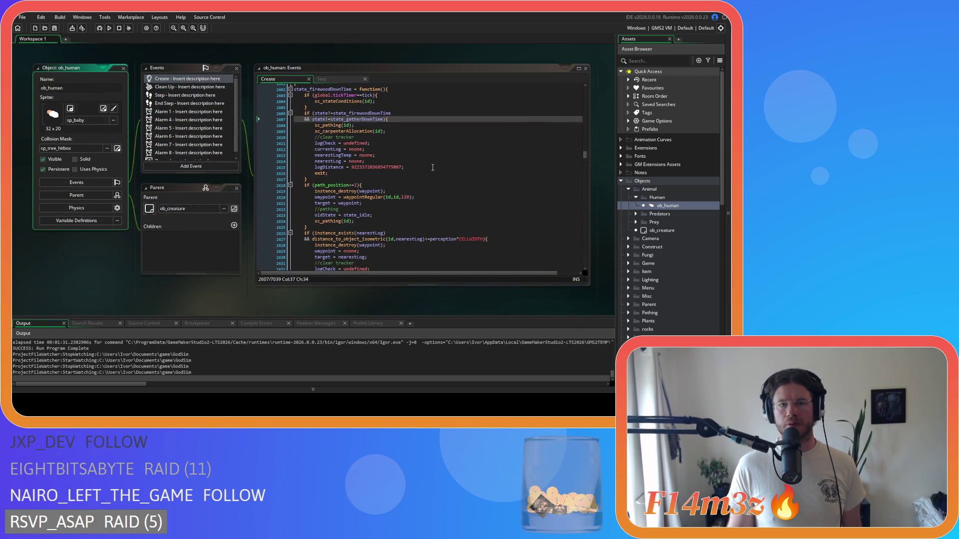
pyautogui.scroll(3, 434, 168)
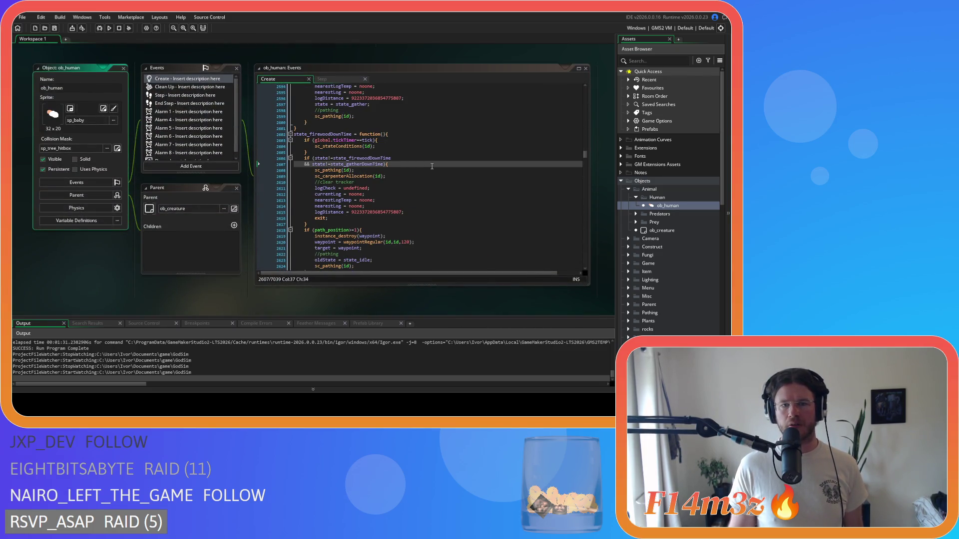
pyautogui.middleClick(344, 146)
# Step: Remove state_shelter and state_sheltering so the check covers only idle and wander
pyautogui.scroll(2, 200, 175)
pyautogui.click(128, 172)
pyautogui.moveTo(150, 179); pyautogui.dragTo(67, 173)
pyautogui.press('Delete')
pyautogui.press('BackSpace')
pyautogui.press('Down')
pyautogui.scroll(-3, 215, 223)
pyautogui.moveTo(148, 160); pyautogui.dragTo(155, 268)
pyautogui.scroll(-3, 199, 231)
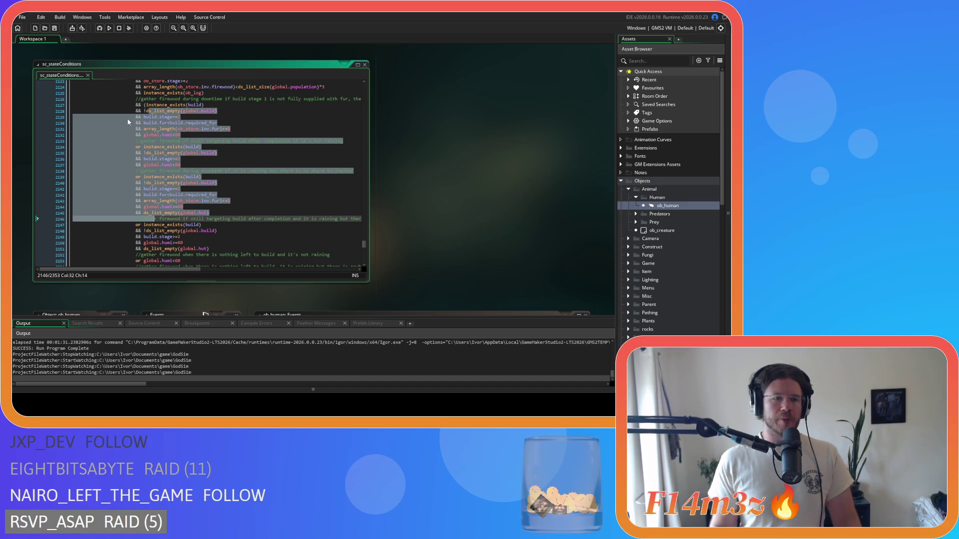
# Step: Look over the build list check from line 2135 down to line 2150
pyautogui.click(184, 154)
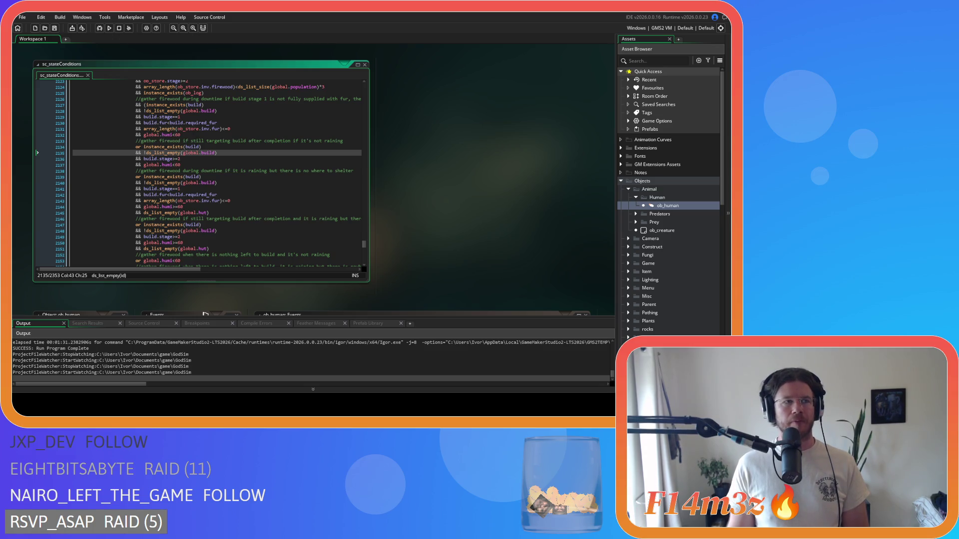
pyautogui.scroll(-2, 233, 217)
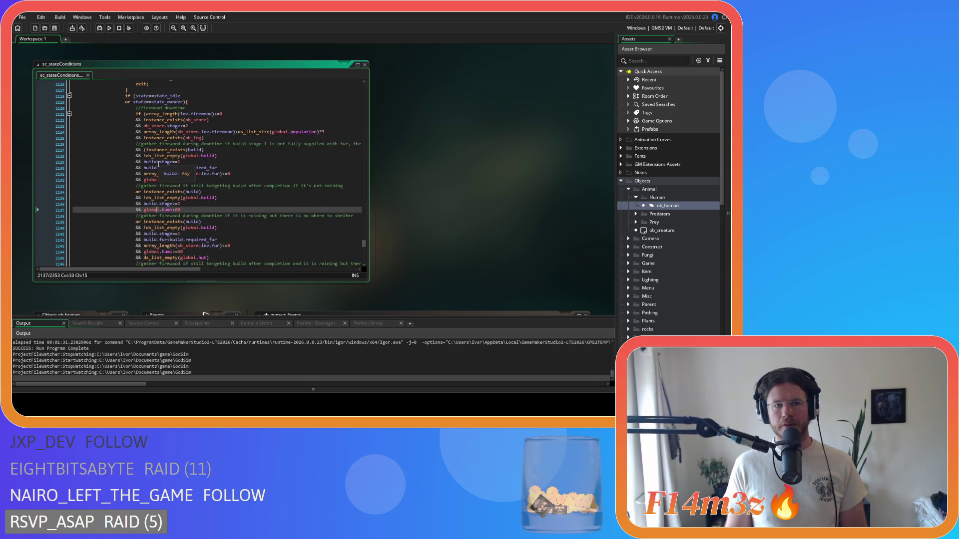
pyautogui.keyDown('shift'); pyautogui.click(233, 218); pyautogui.keyUp('shift')
pyautogui.moveTo(236, 225)
pyautogui.mouseDown()
pyautogui.moveTo(215, 196)
pyautogui.moveTo(204, 141)
pyautogui.mouseUp()
pyautogui.scroll(3, 226, 174)
pyautogui.moveTo(181, 219); pyautogui.dragTo(209, 243)
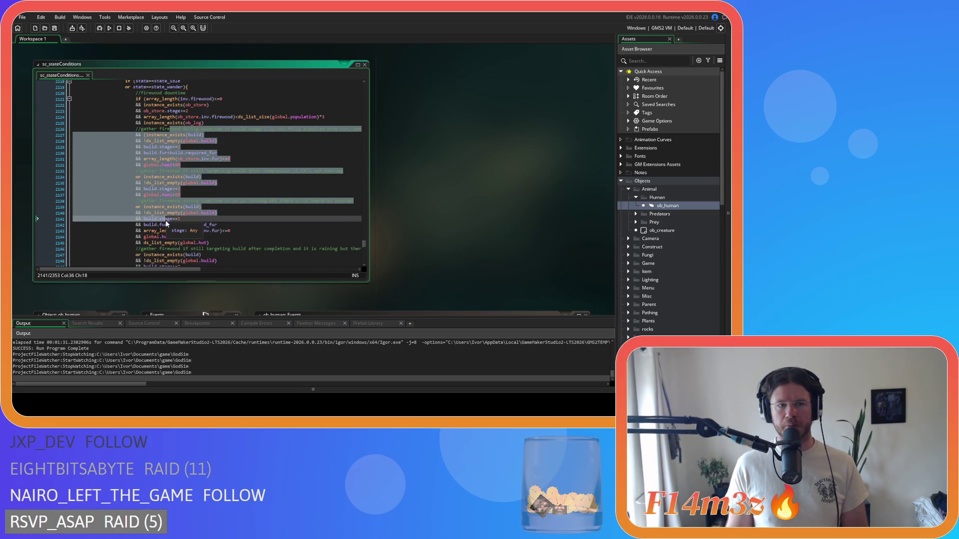
pyautogui.scroll(-6, 213, 153)
# Step: Select the final rain and hut conditions from line 2155 up to 2148
pyautogui.click(245, 196)
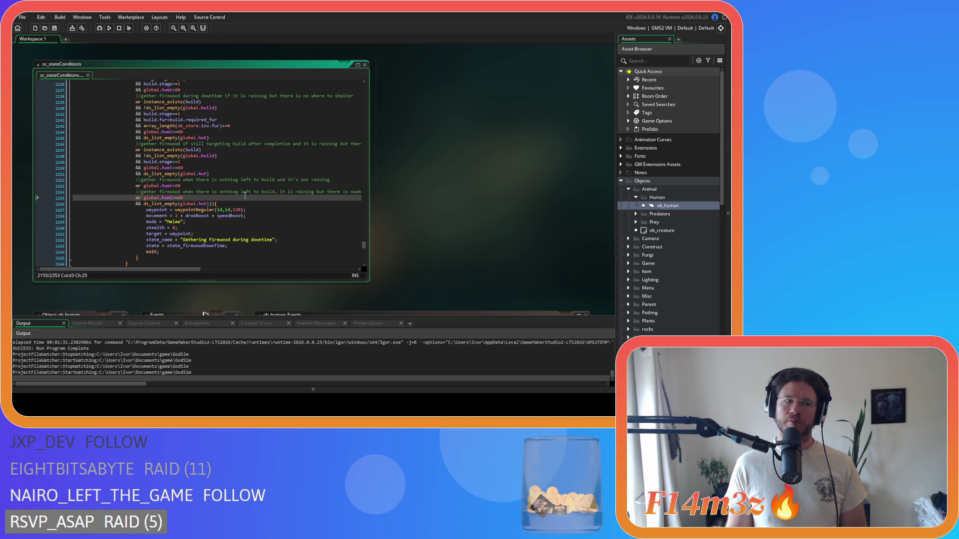
pyautogui.moveTo(244, 196); pyautogui.dragTo(240, 156)
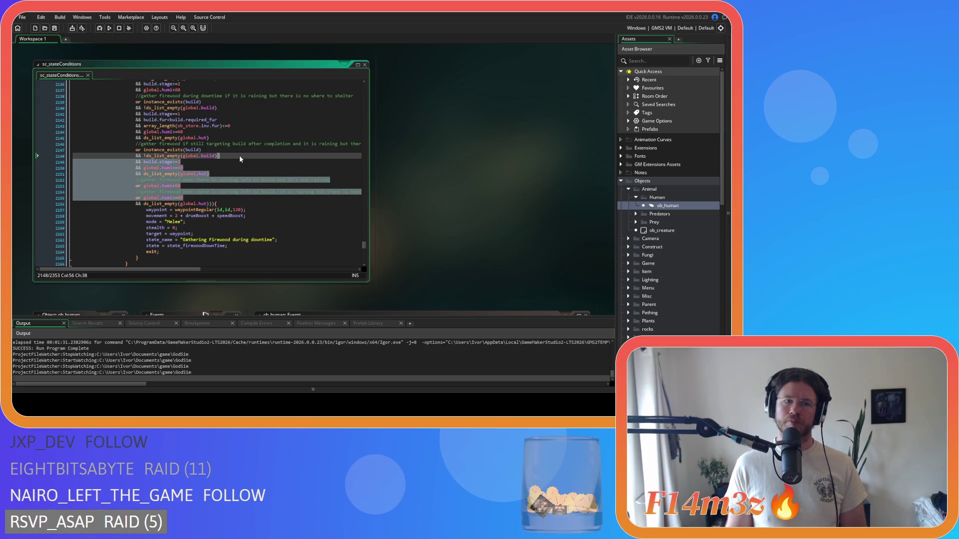
pyautogui.scroll(5, 199, 168)
pyautogui.scroll(-2, 190, 162)
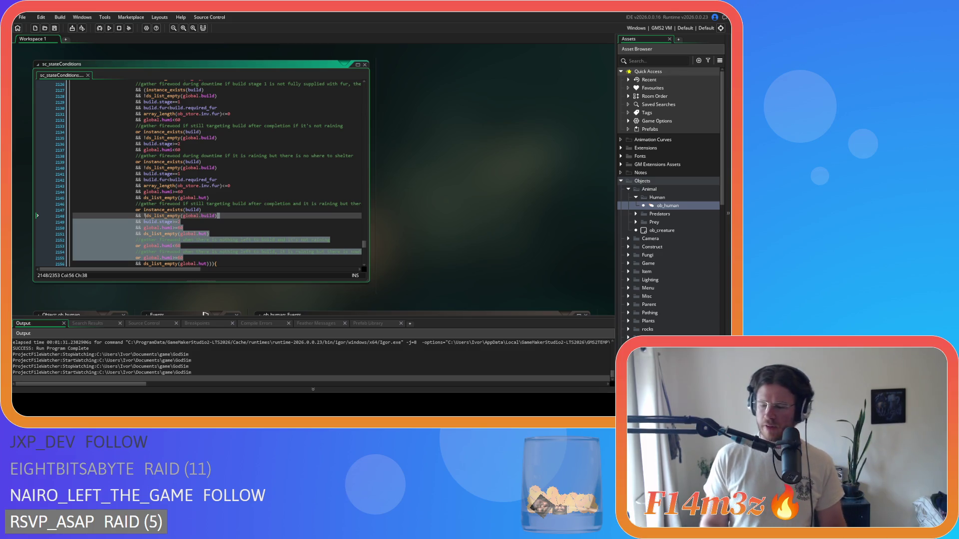
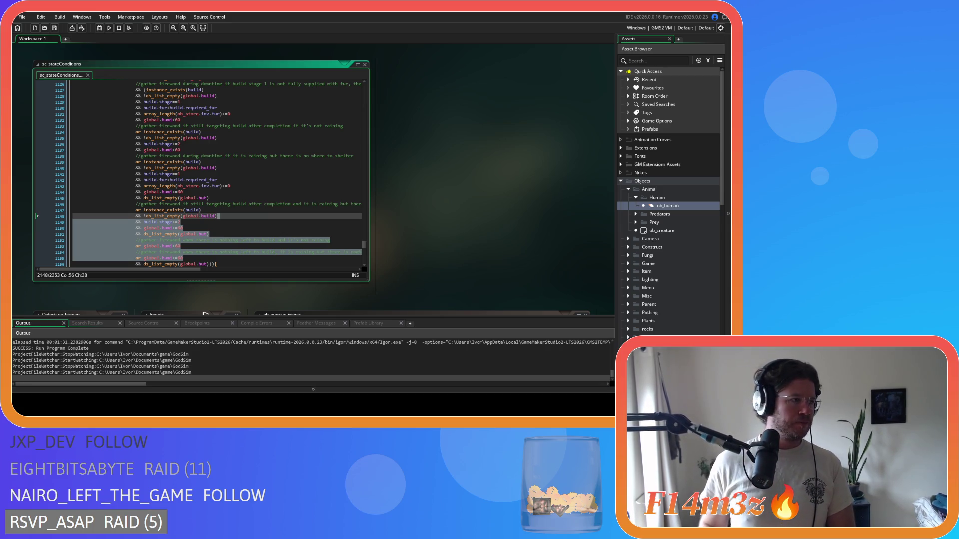
pyautogui.click(258, 149)
pyautogui.click(258, 203)
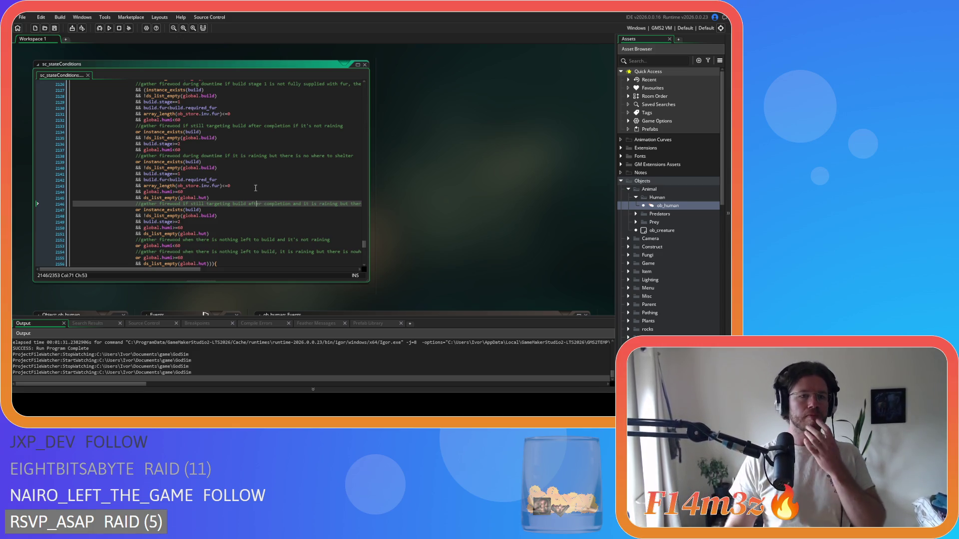
pyautogui.scroll(-3, 240, 135)
pyautogui.scroll(6, 239, 139)
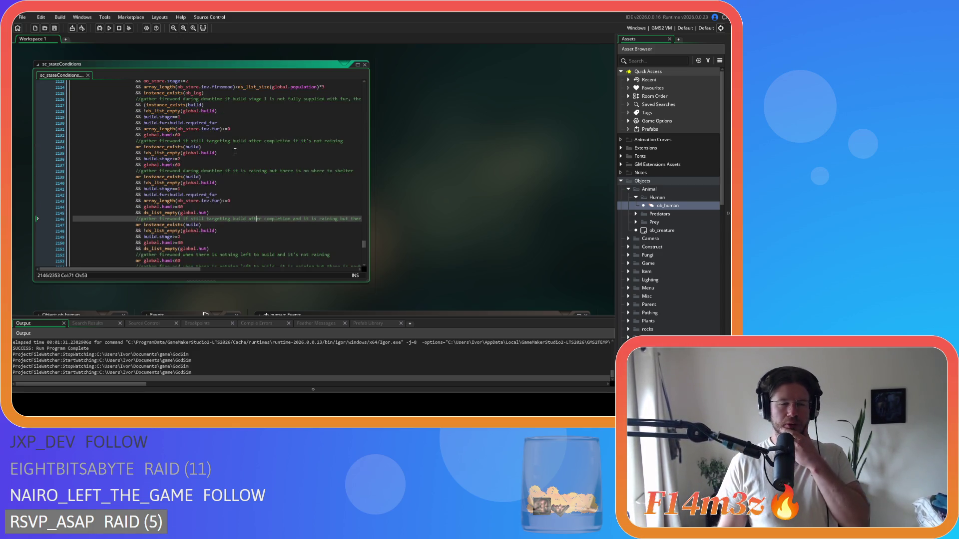
pyautogui.click(200, 171)
pyautogui.click(205, 164)
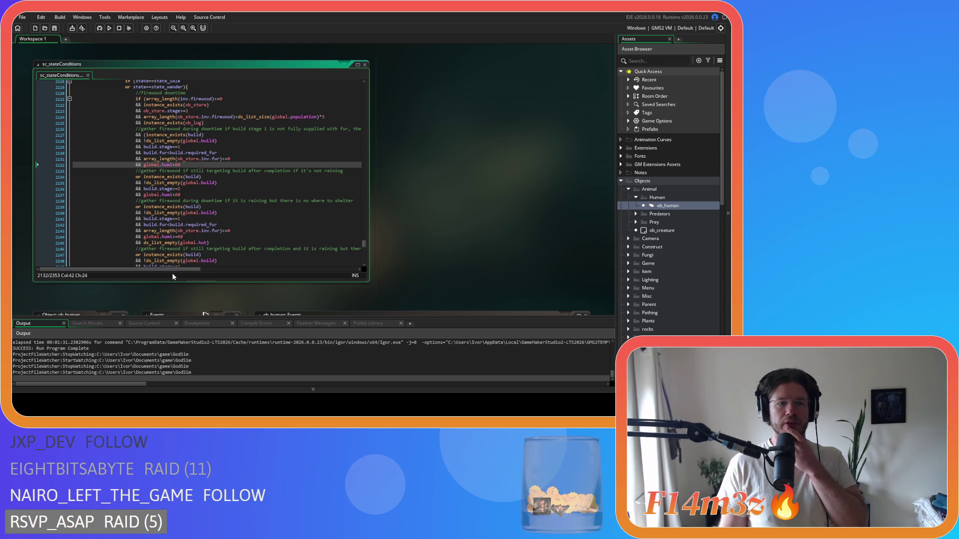
pyautogui.moveTo(175, 272); pyautogui.dragTo(197, 273)
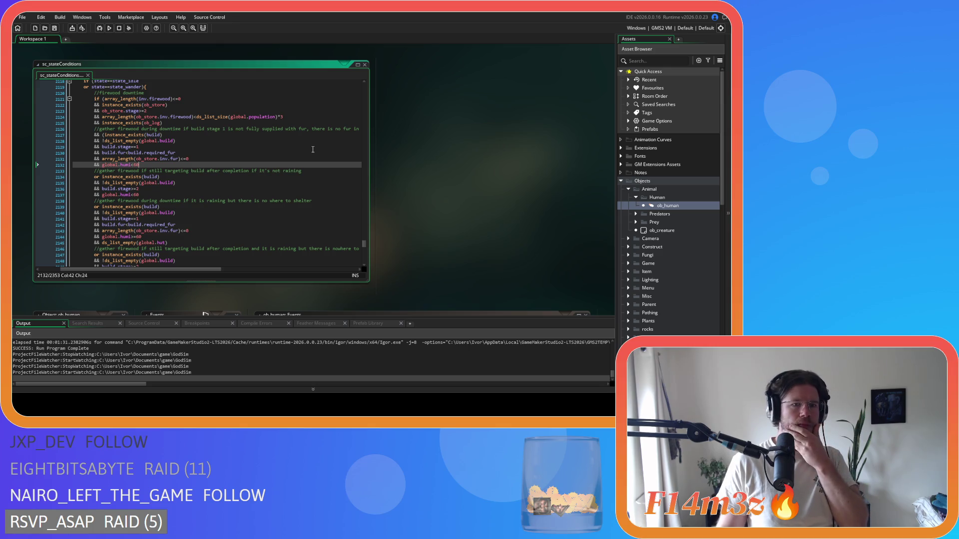
pyautogui.scroll(-5, 313, 149)
pyautogui.scroll(2, 313, 149)
pyautogui.scroll(2, 312, 150)
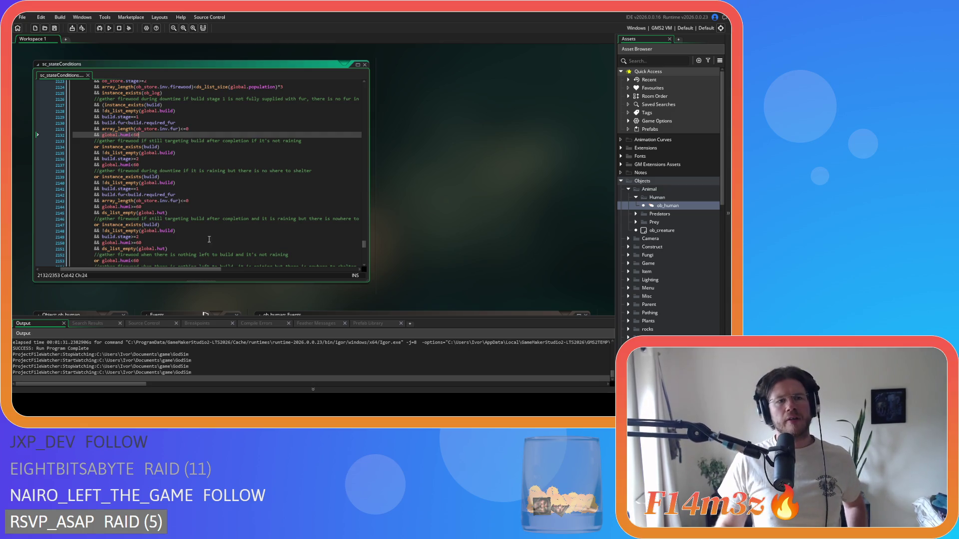
pyautogui.moveTo(181, 270)
pyautogui.mouseDown()
pyautogui.moveTo(224, 270)
pyautogui.moveTo(176, 269)
pyautogui.mouseUp()
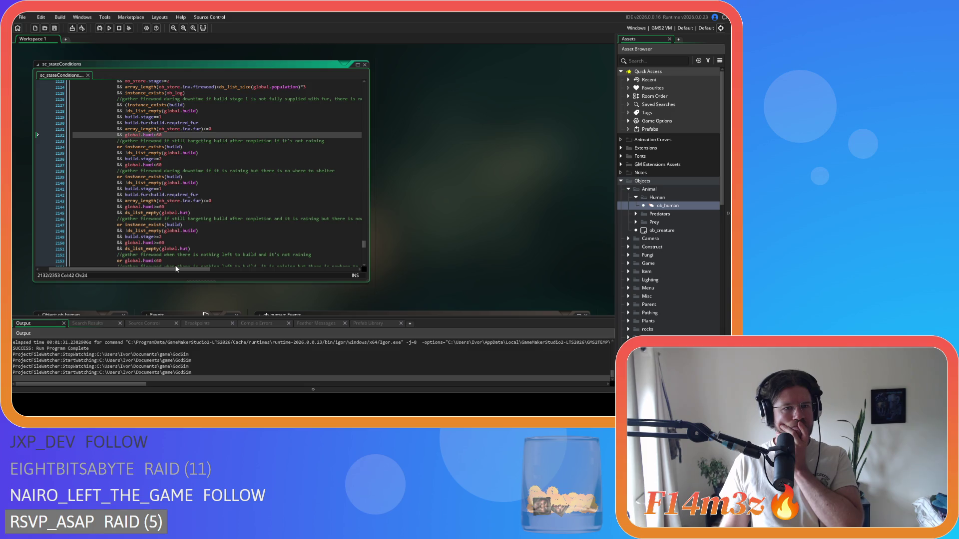
pyautogui.scroll(-9, 210, 235)
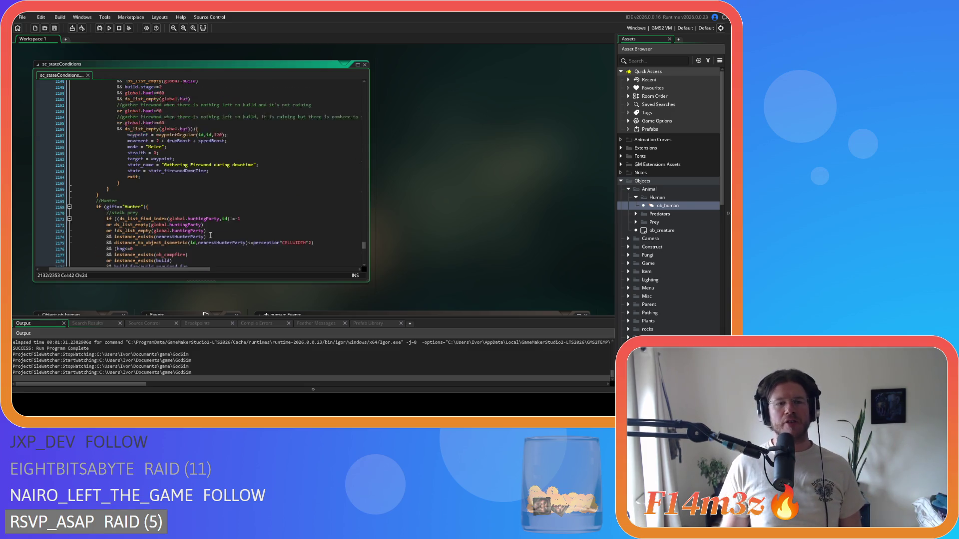
pyautogui.scroll(20, 210, 235)
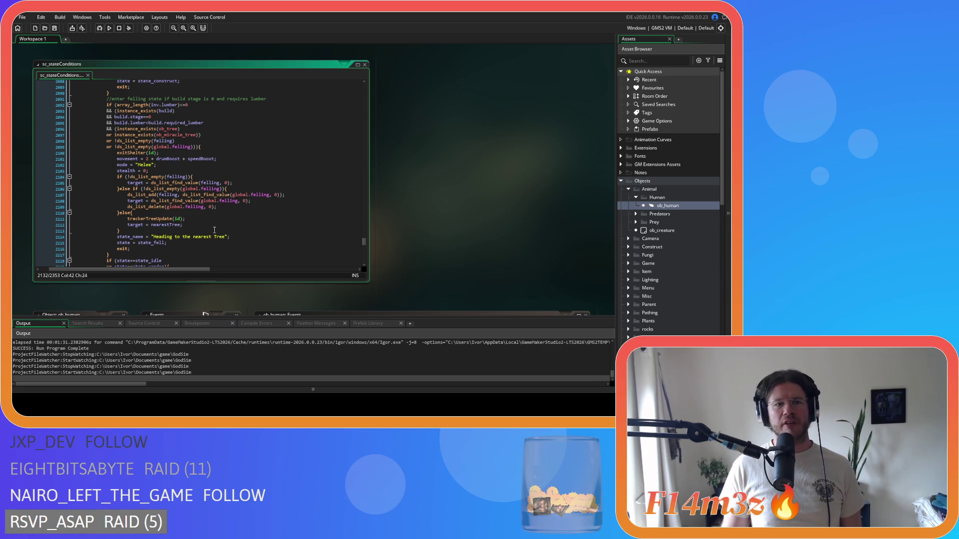
pyautogui.scroll(-12, 215, 230)
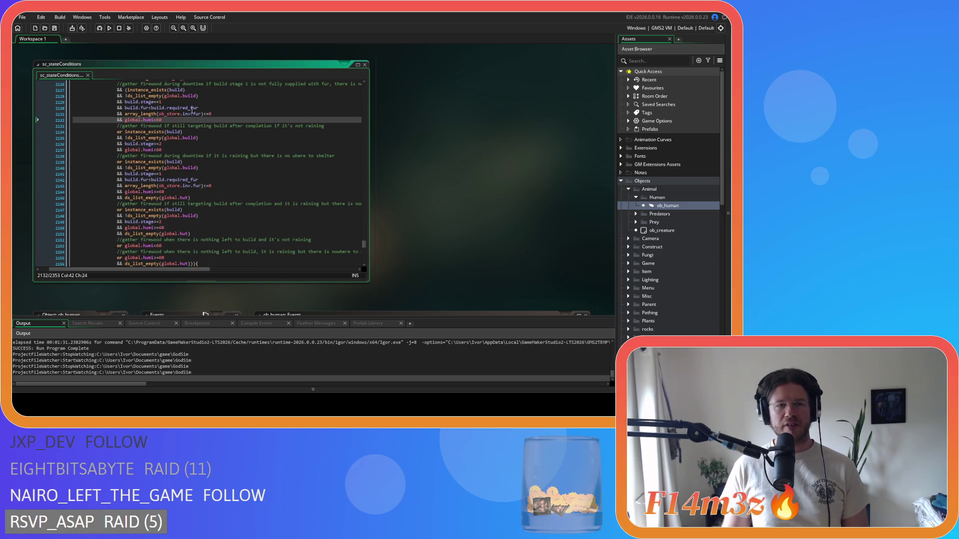
pyautogui.moveTo(191, 108); pyautogui.dragTo(188, 203)
pyautogui.scroll(3, 195, 200)
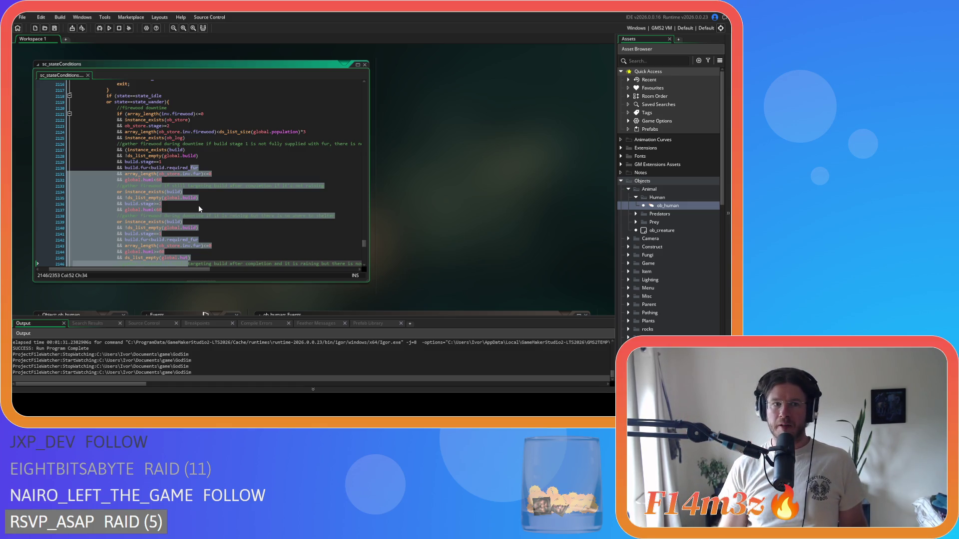
pyautogui.hotkey('ctrl', 'z')
pyautogui.hotkey('ctrl', 'z')
pyautogui.click(195, 200)
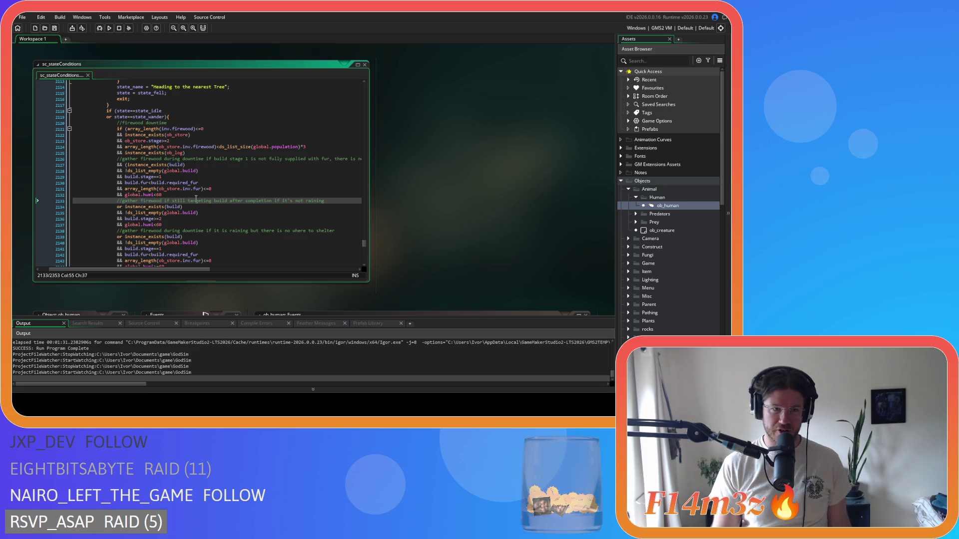
pyautogui.moveTo(177, 144)
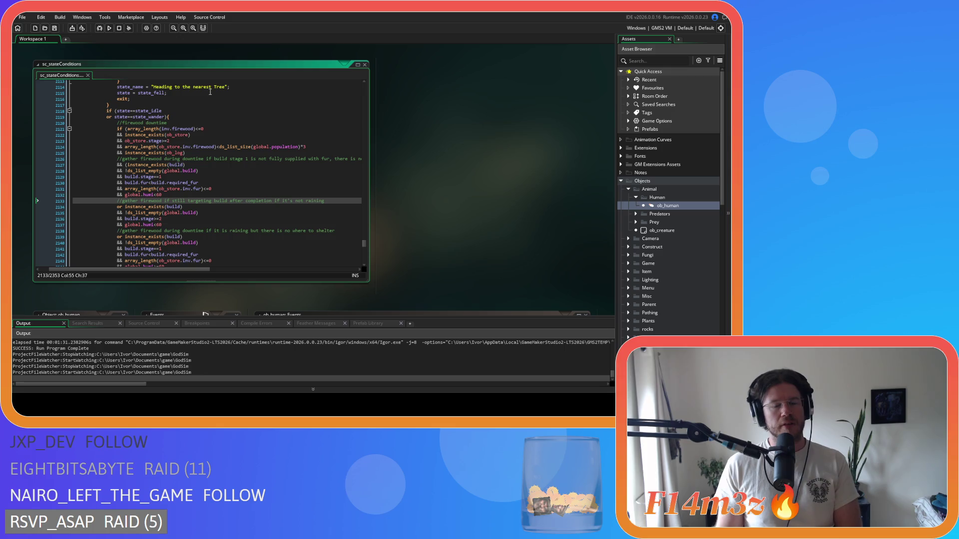
pyautogui.click(208, 123)
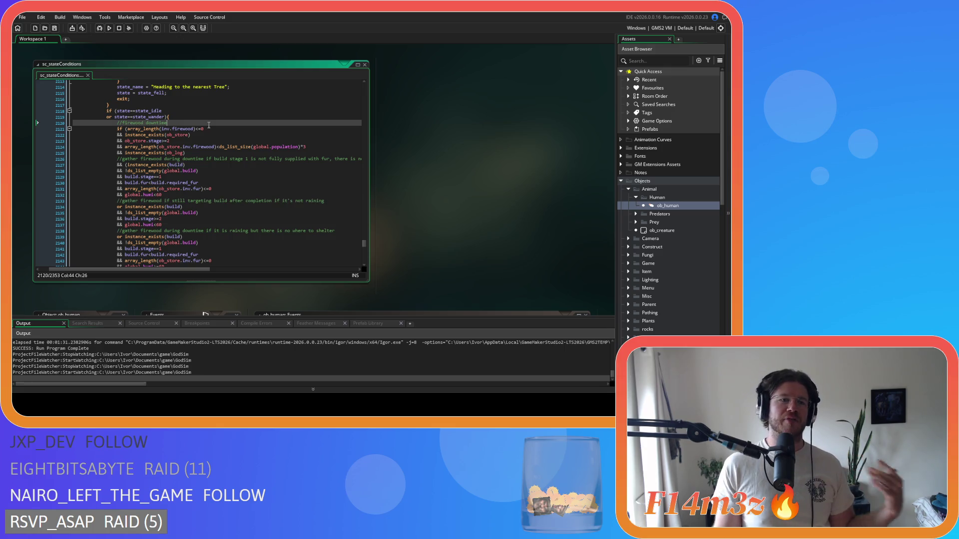
pyautogui.click(207, 131)
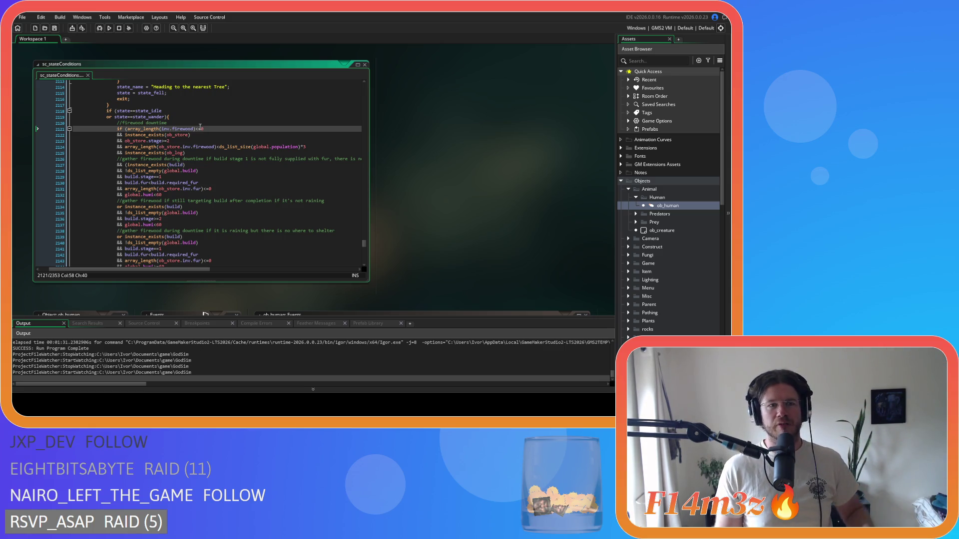
pyautogui.scroll(2, 200, 127)
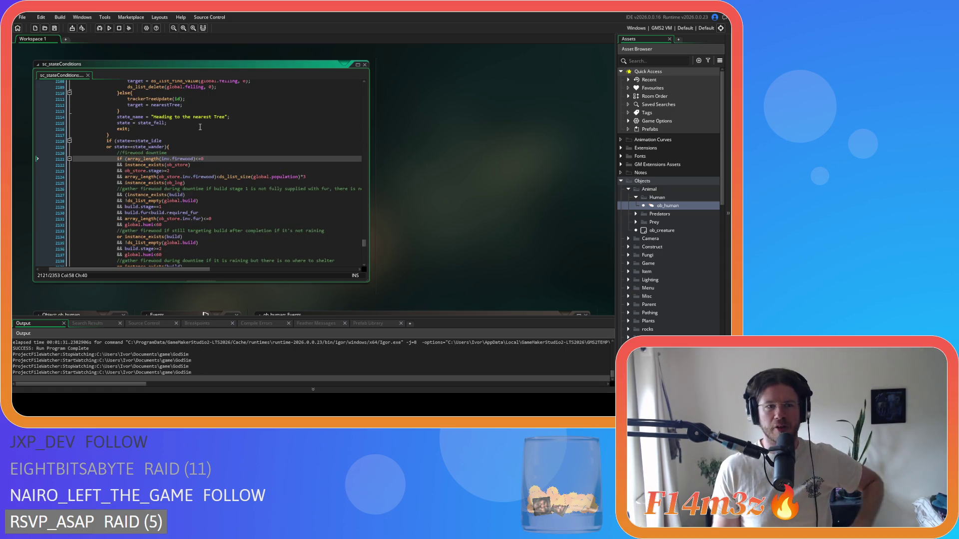
pyautogui.scroll(2, 202, 145)
pyautogui.scroll(-3, 204, 158)
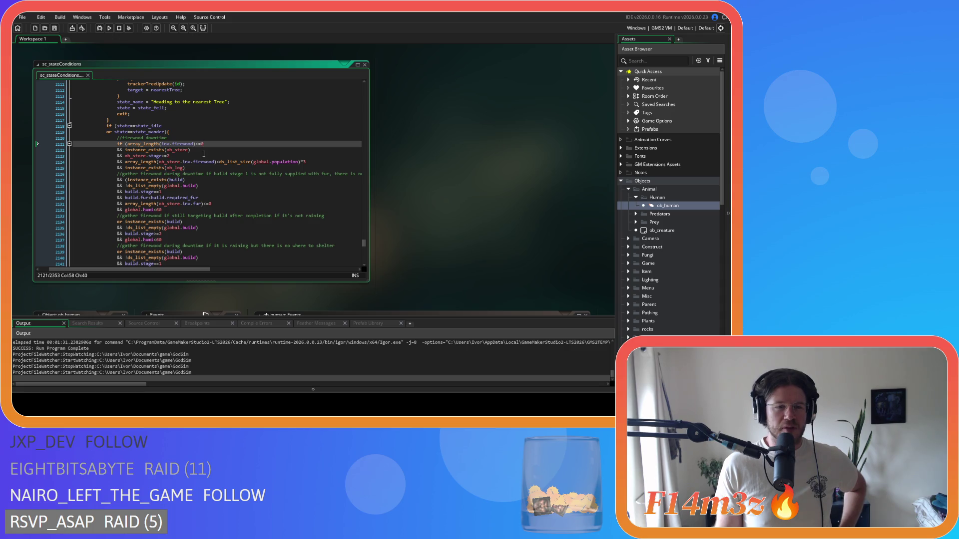
pyautogui.scroll(-2, 204, 153)
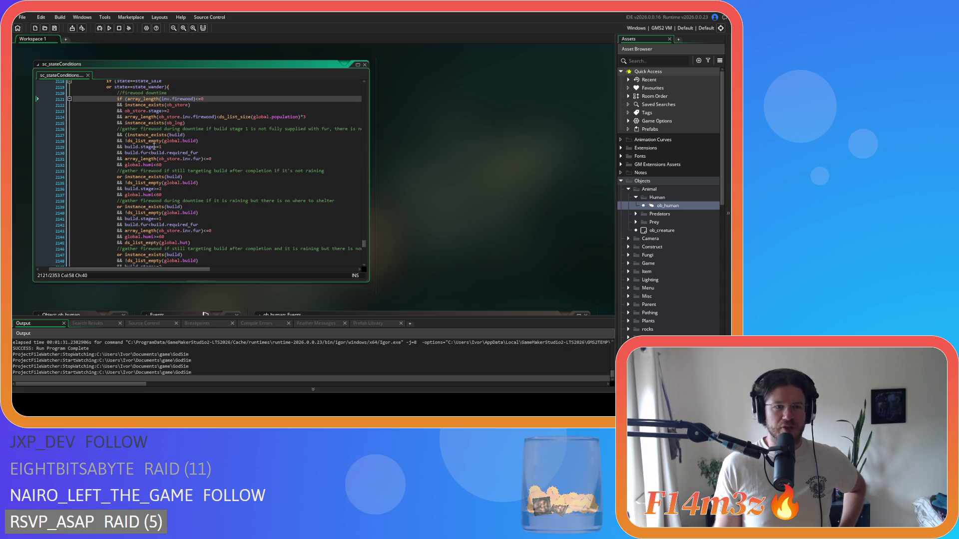
pyautogui.click(156, 134)
pyautogui.click(156, 147)
pyautogui.moveTo(161, 135); pyautogui.dragTo(179, 135)
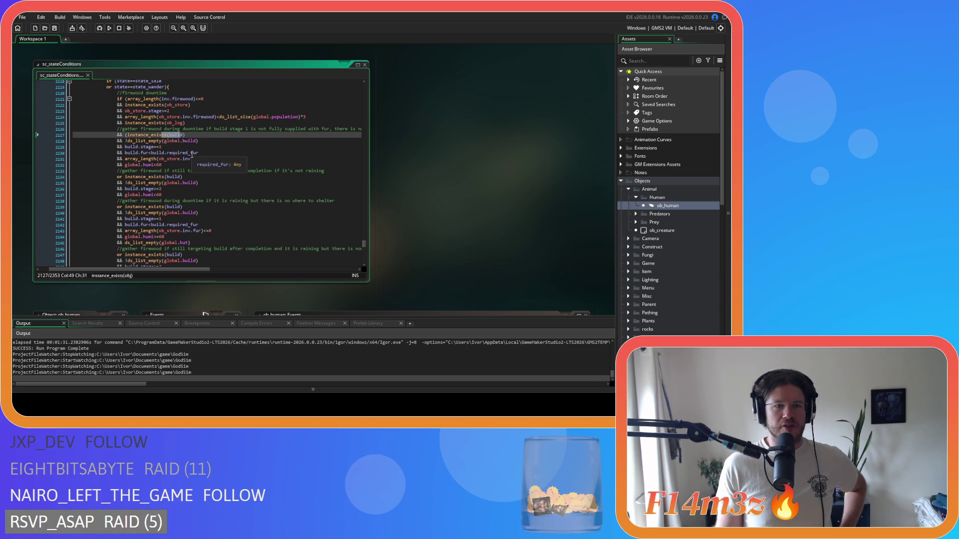
pyautogui.click(137, 146)
pyautogui.moveTo(151, 135); pyautogui.dragTo(199, 137)
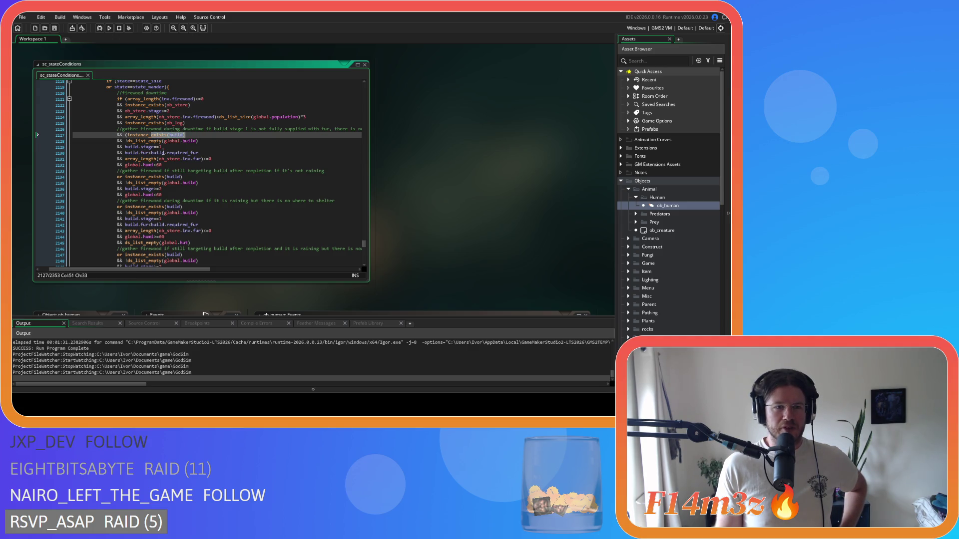
pyautogui.hotkey('shift', 'Left')
pyautogui.moveTo(138, 147); pyautogui.dragTo(215, 151)
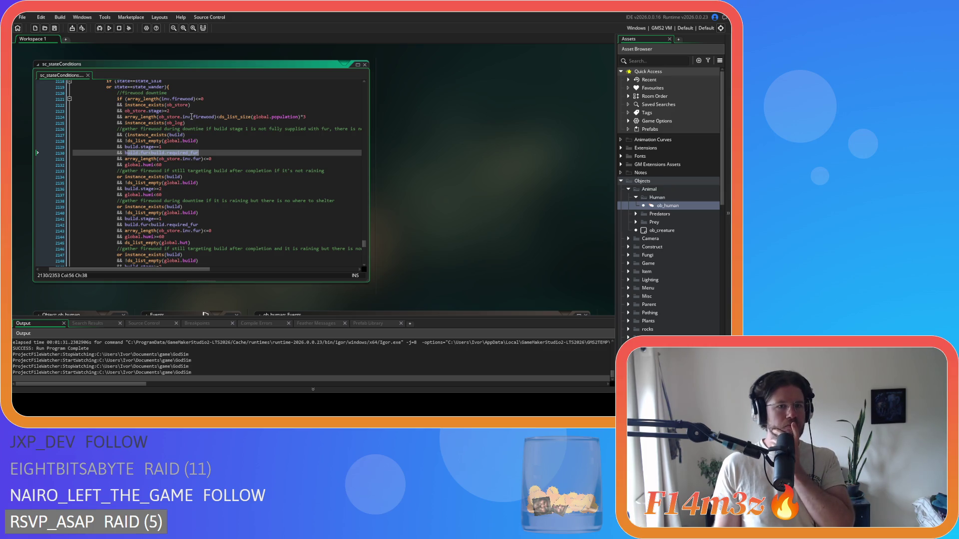
pyautogui.moveTo(183, 116); pyautogui.dragTo(302, 122)
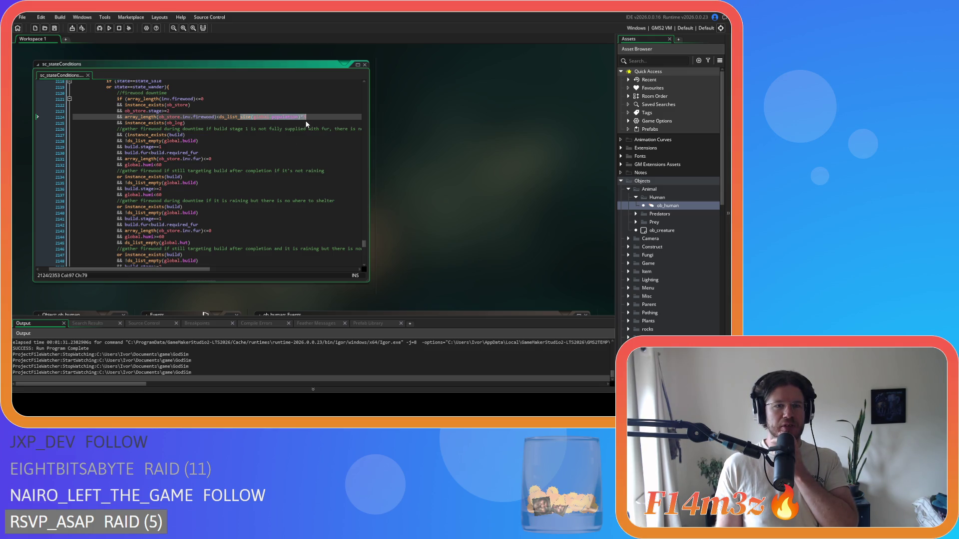
pyautogui.click(191, 122)
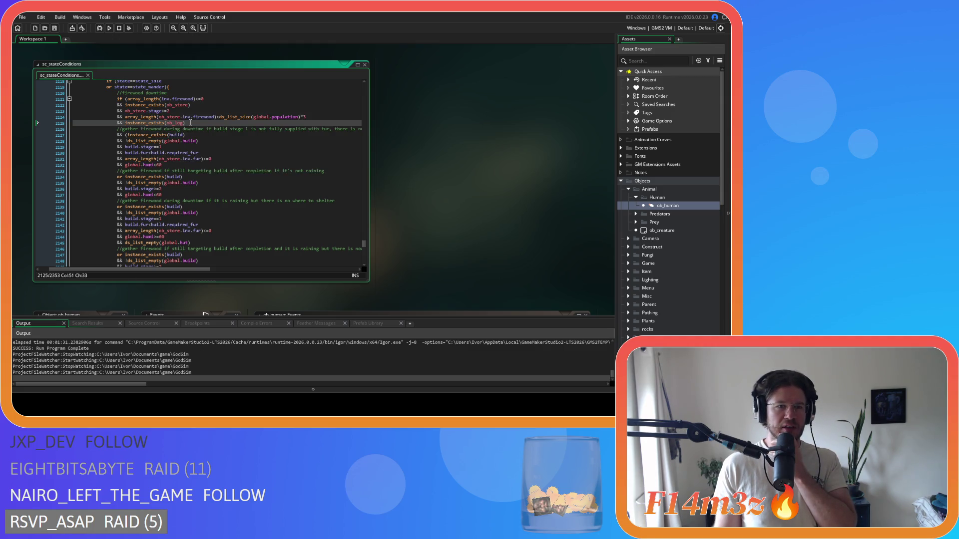
pyautogui.scroll(-6, 190, 122)
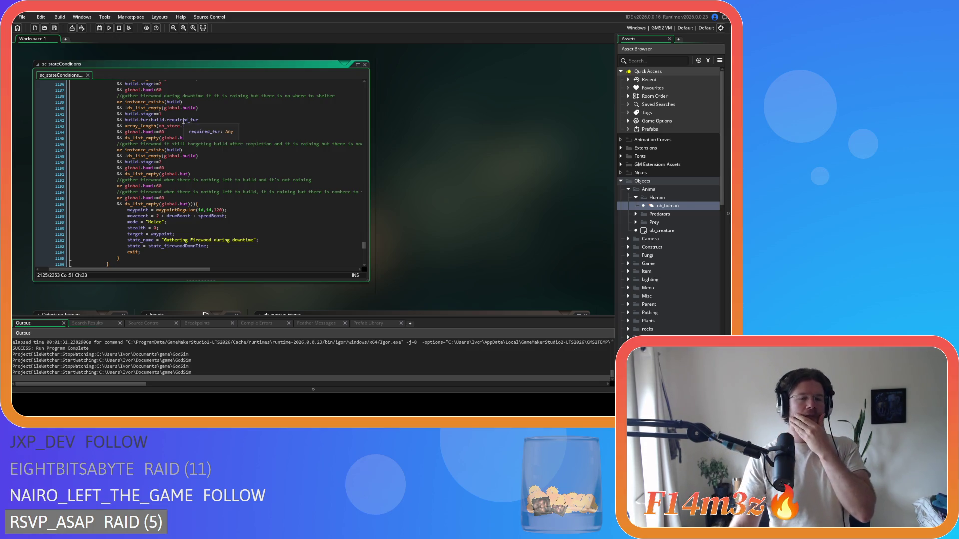
pyautogui.scroll(-8, 177, 120)
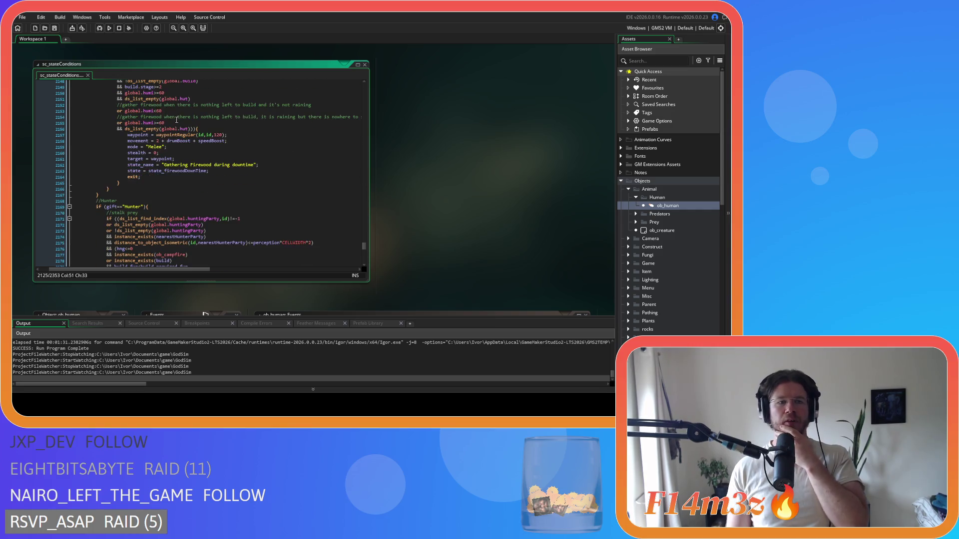
pyautogui.scroll(4, 177, 120)
pyautogui.scroll(8, 176, 135)
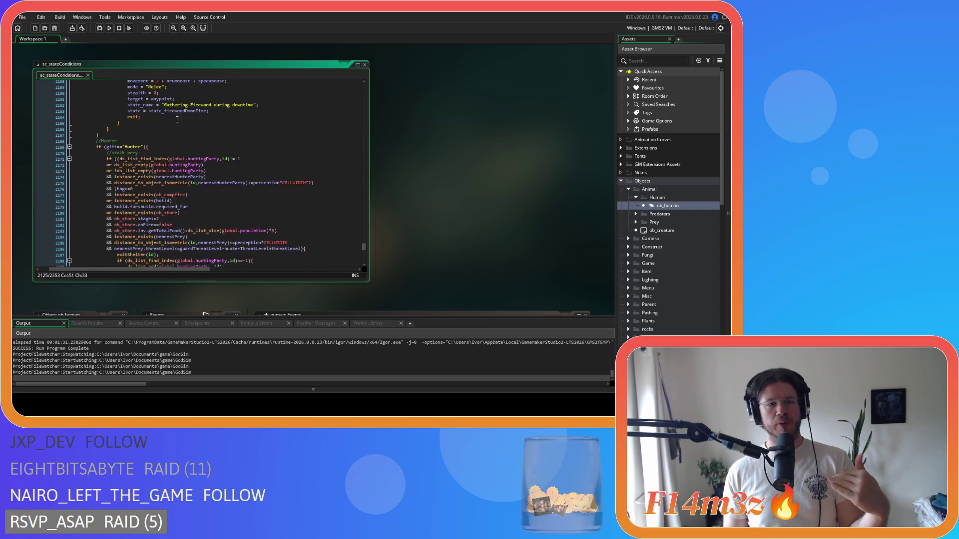
pyautogui.scroll(4, 177, 139)
pyautogui.moveTo(180, 147); pyautogui.dragTo(225, 147)
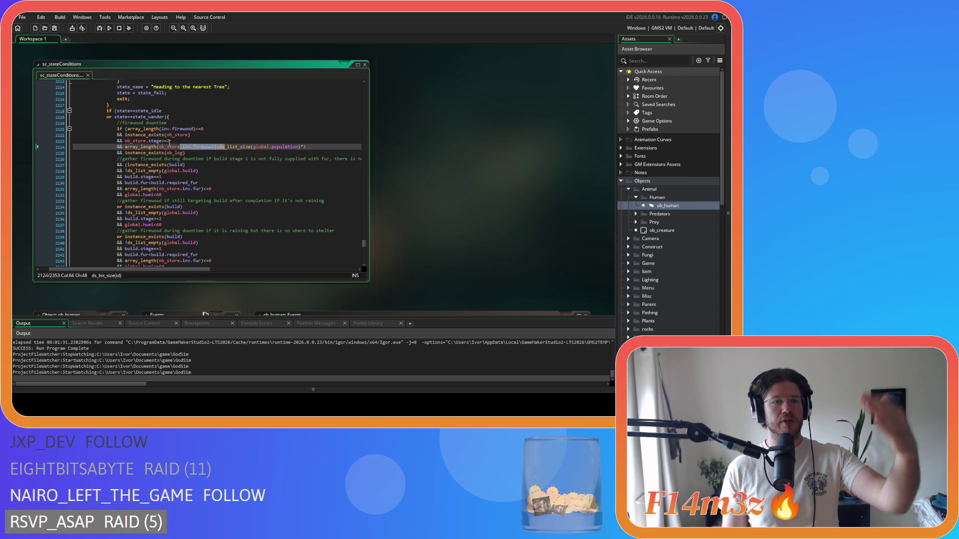
pyautogui.scroll(-3, 169, 142)
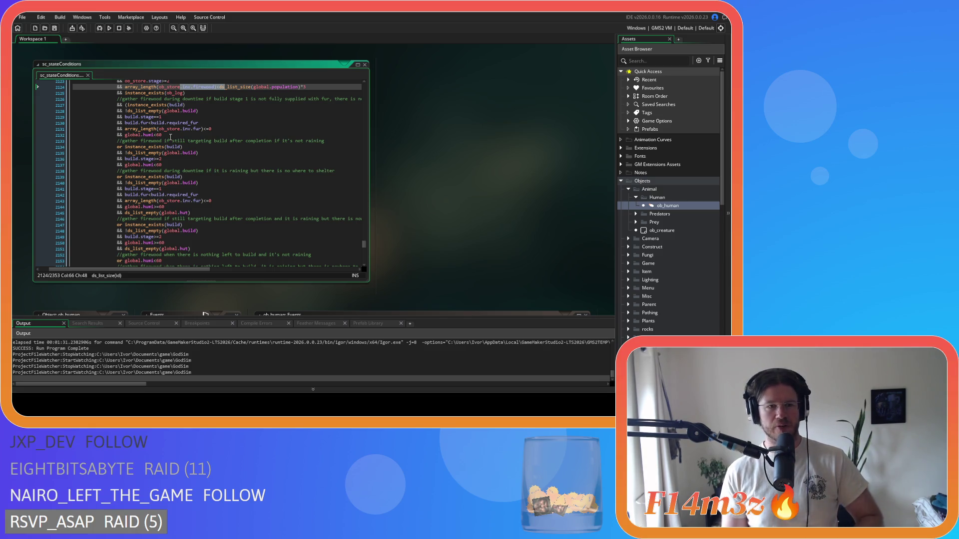
pyautogui.moveTo(170, 131)
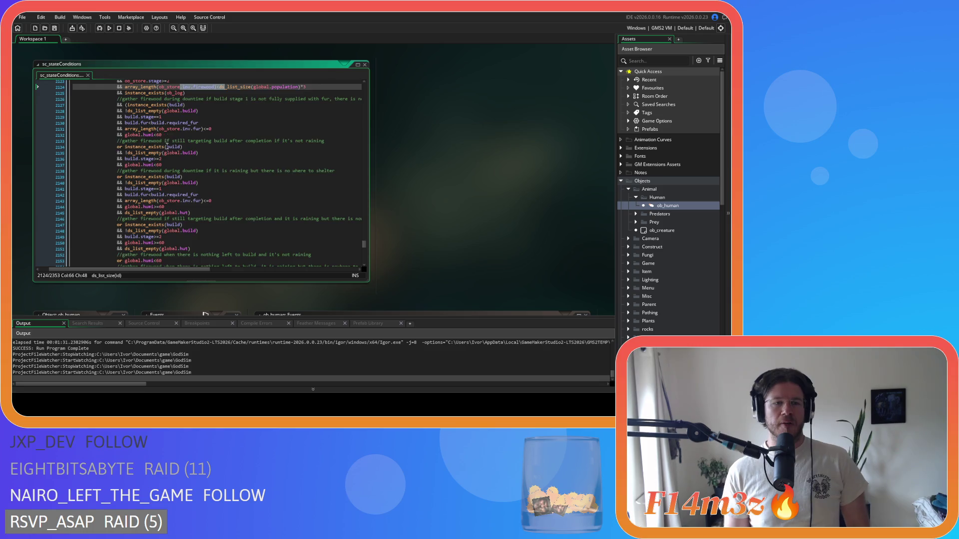
pyautogui.scroll(2, 166, 144)
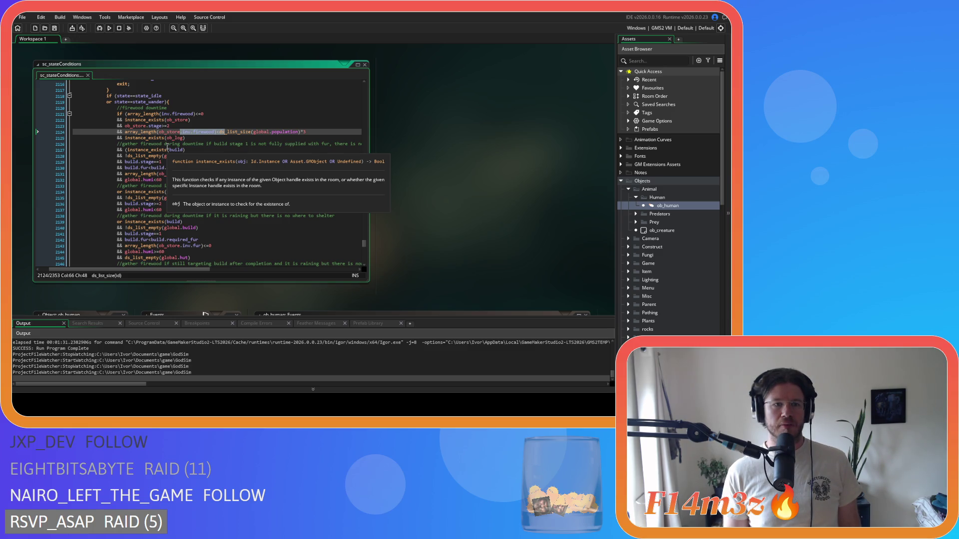
pyautogui.moveTo(170, 126); pyautogui.dragTo(137, 129)
pyautogui.doubleClick(161, 128)
pyautogui.moveTo(171, 126)
pyautogui.mouseDown()
pyautogui.moveTo(135, 127)
pyautogui.moveTo(213, 132)
pyautogui.moveTo(149, 128)
pyautogui.mouseUp()
pyautogui.moveTo(159, 155)
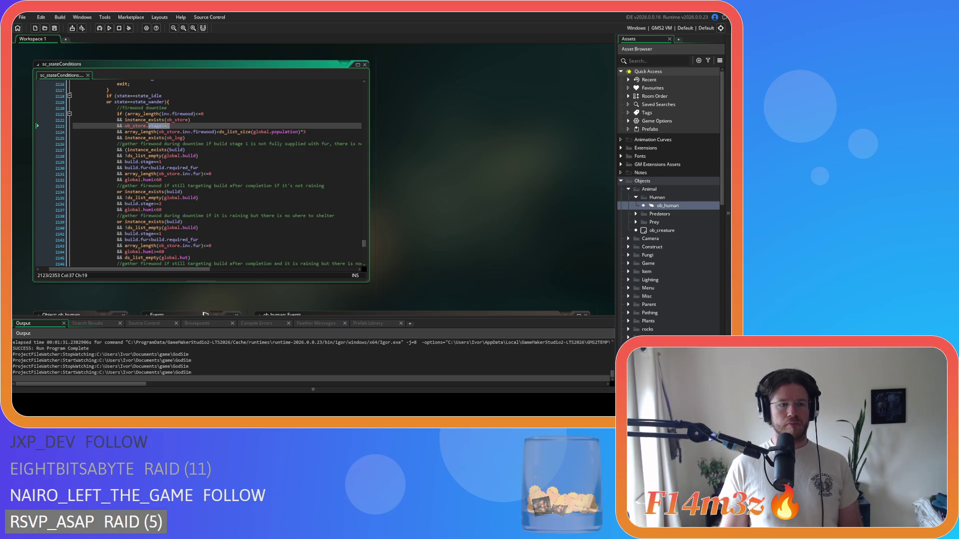
pyautogui.click(226, 138)
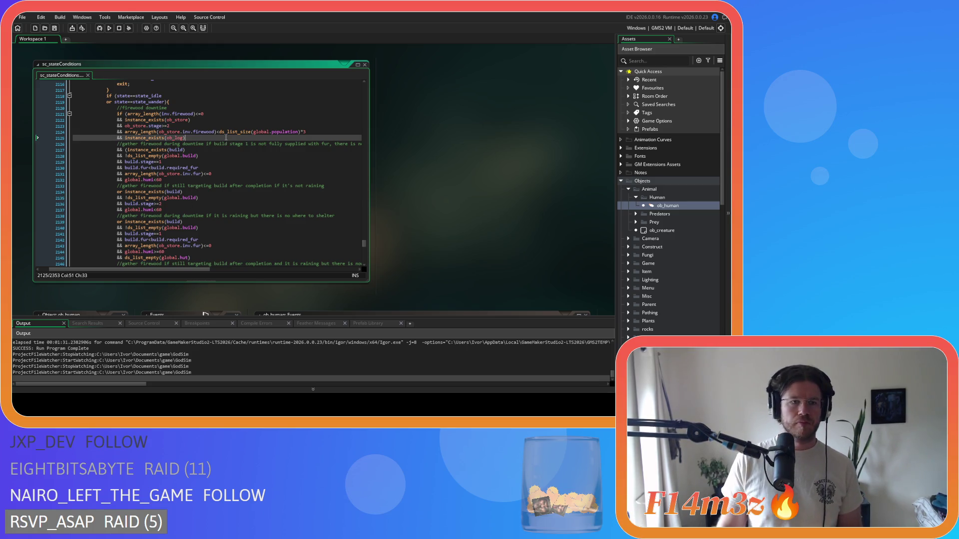